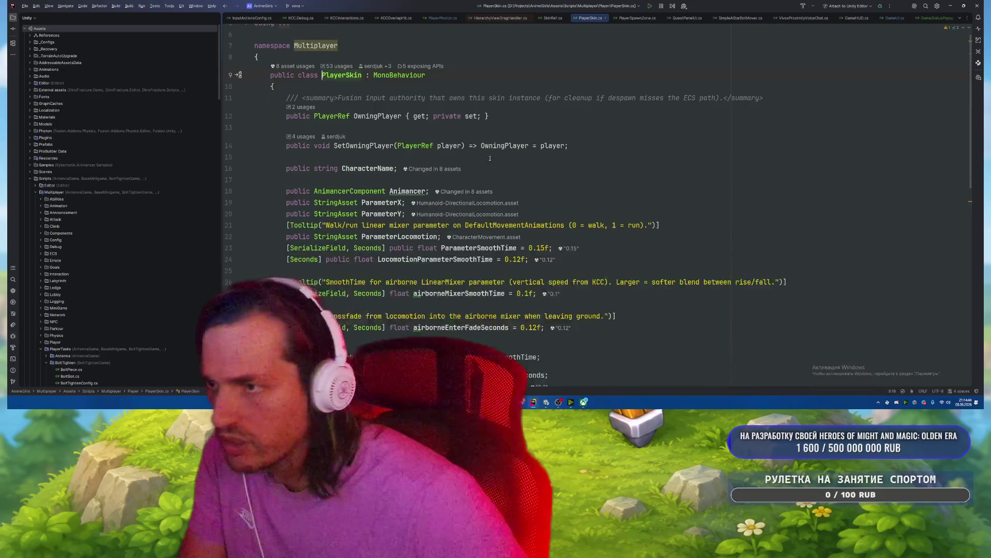
# Step: Find all usages of the AnimationData field in PlayerSkin.cs
pyautogui.scroll(-3, 459, 135)
pyautogui.scroll(-1, 494, 188)
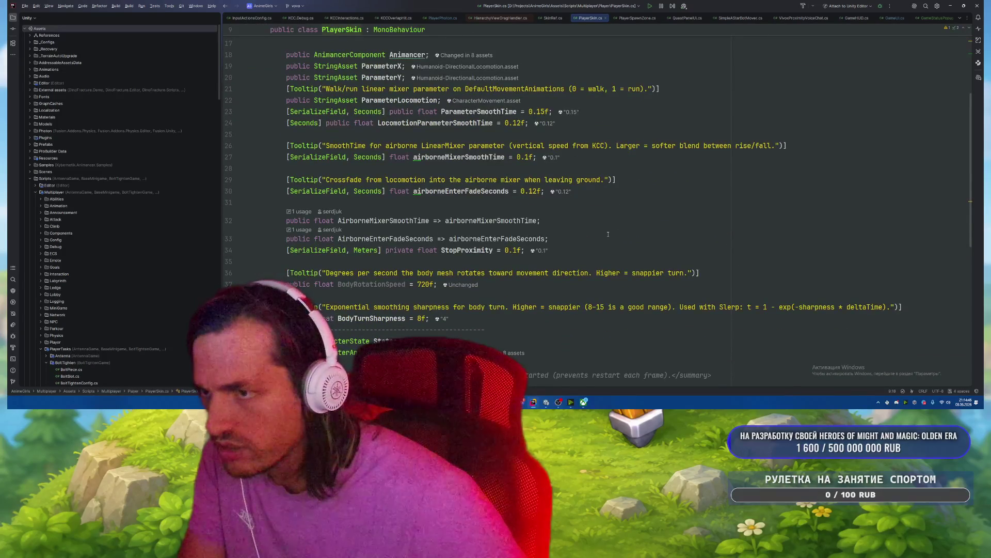
pyautogui.scroll(-2, 608, 234)
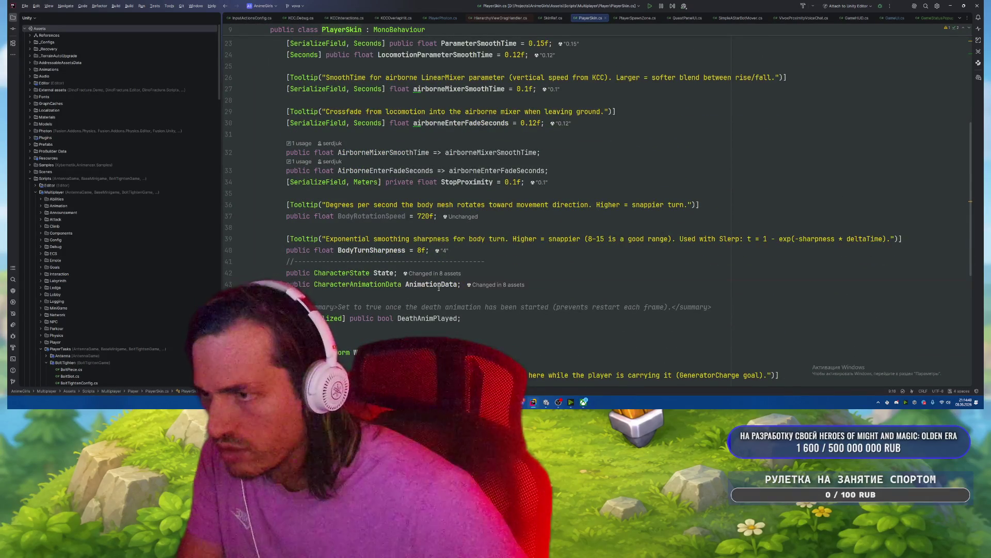
pyautogui.rightClick(438, 287)
pyautogui.click(475, 269)
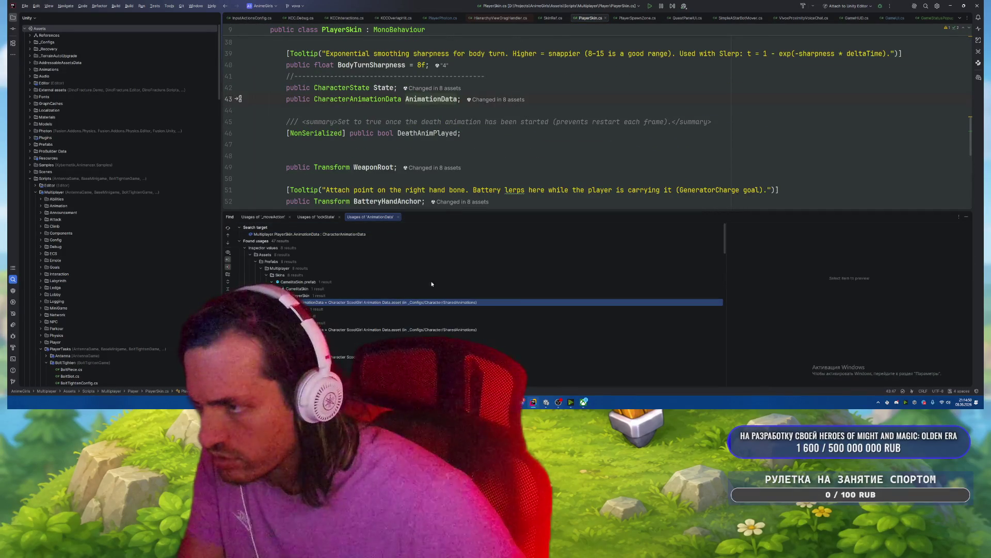
# Step: Browse the usage results and preview the AnimationShowcase write access to AnimationData
pyautogui.scroll(-4, 460, 269)
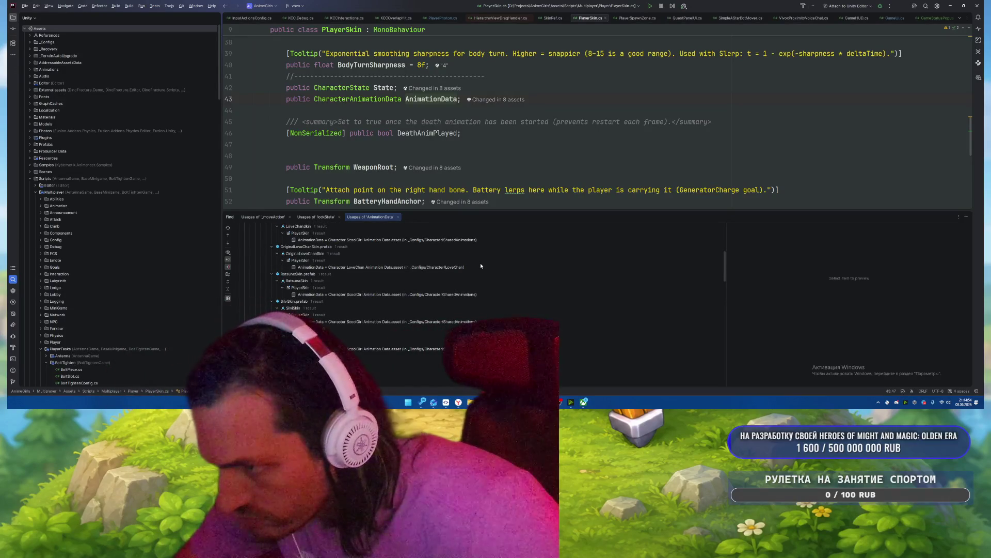
pyautogui.scroll(1, 479, 266)
pyautogui.scroll(2, 478, 262)
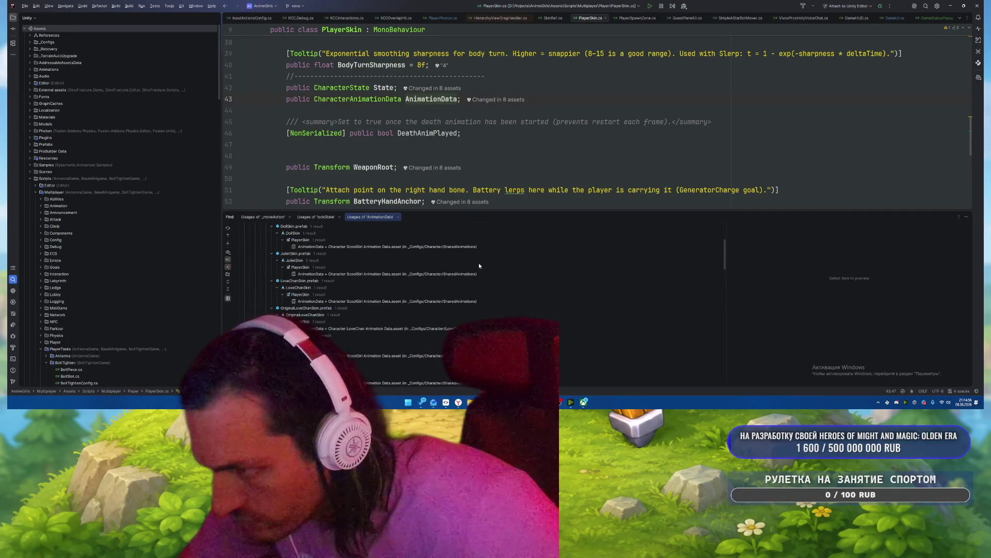
pyautogui.scroll(-2, 508, 317)
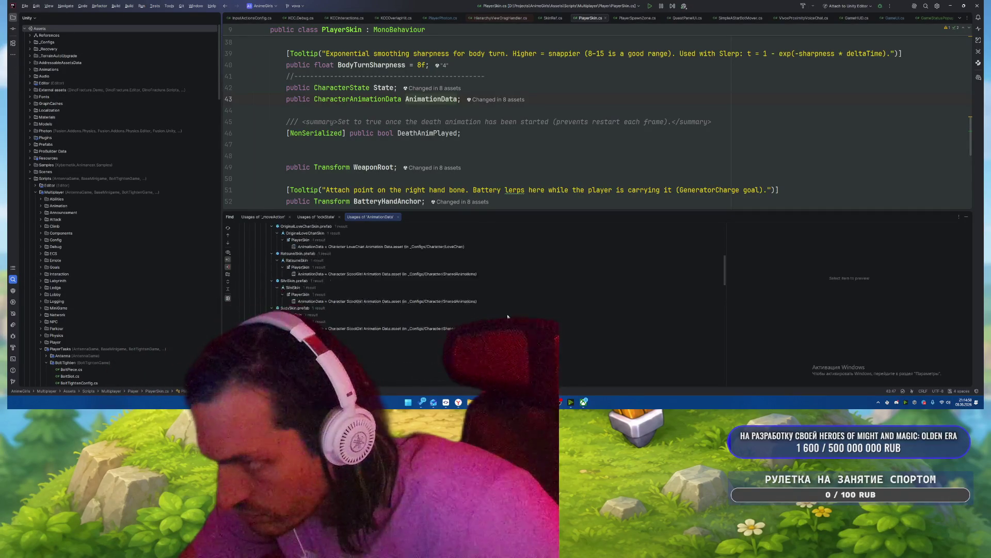
pyautogui.scroll(-4, 507, 316)
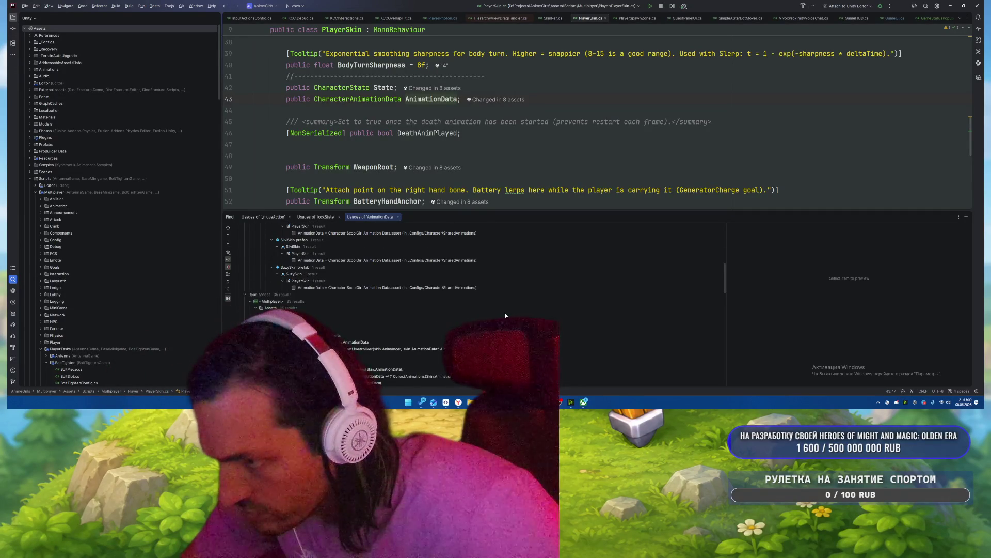
pyautogui.scroll(10, 505, 315)
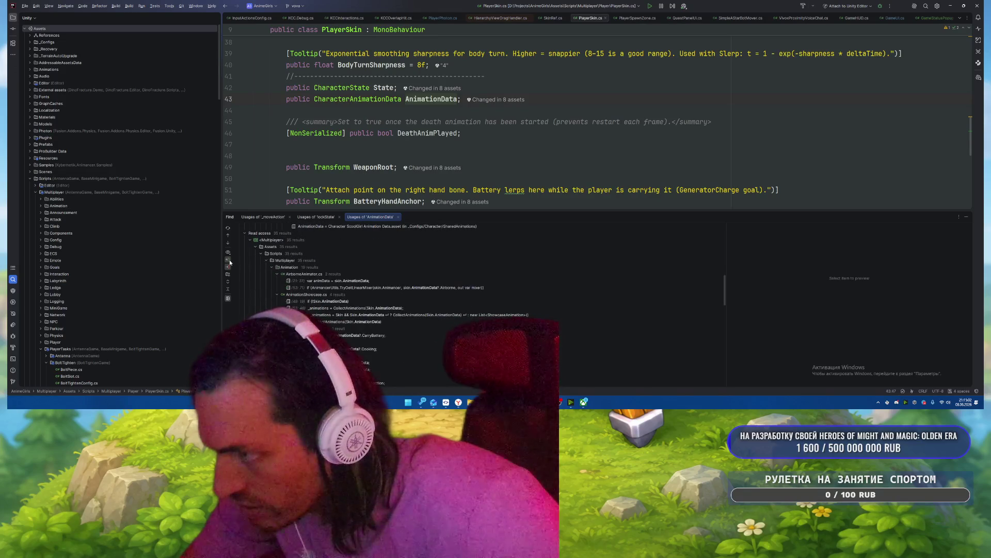
pyautogui.click(449, 302)
pyautogui.scroll(-10, 444, 297)
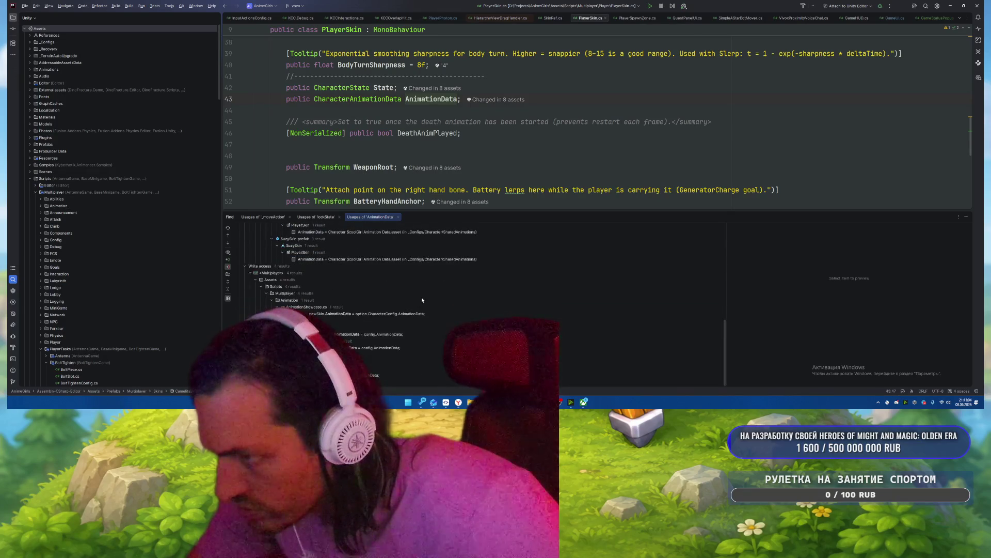
pyautogui.click(398, 314)
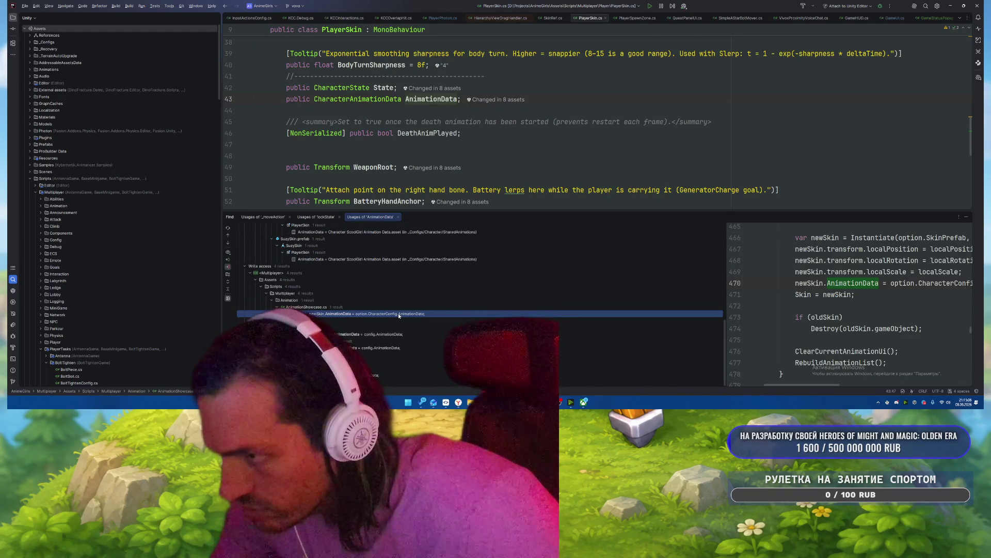
# Step: Open the AnimationShowcase and SpawnDefaultSkinSystem assignments, then jump to config.AnimationData's declaration
pyautogui.doubleClick(398, 313)
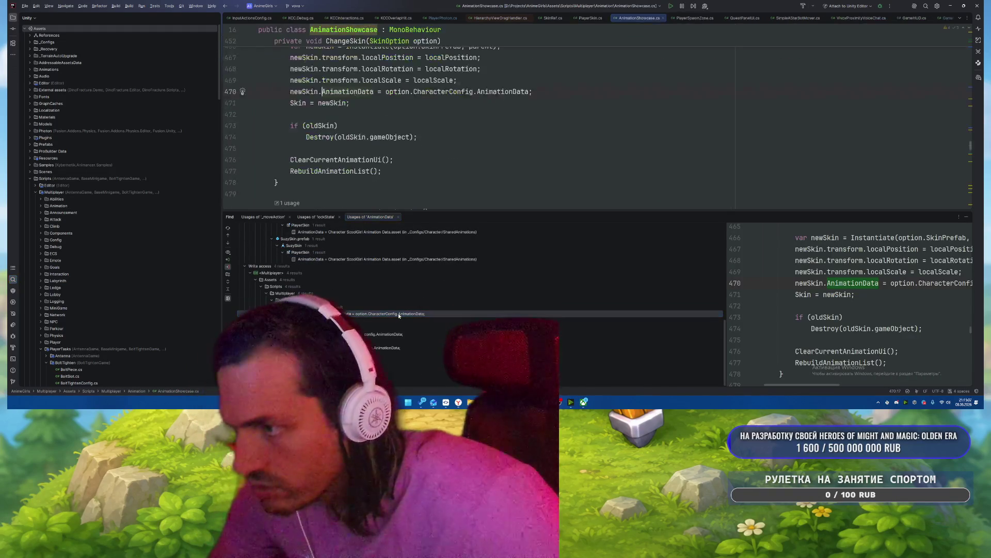
pyautogui.doubleClick(383, 348)
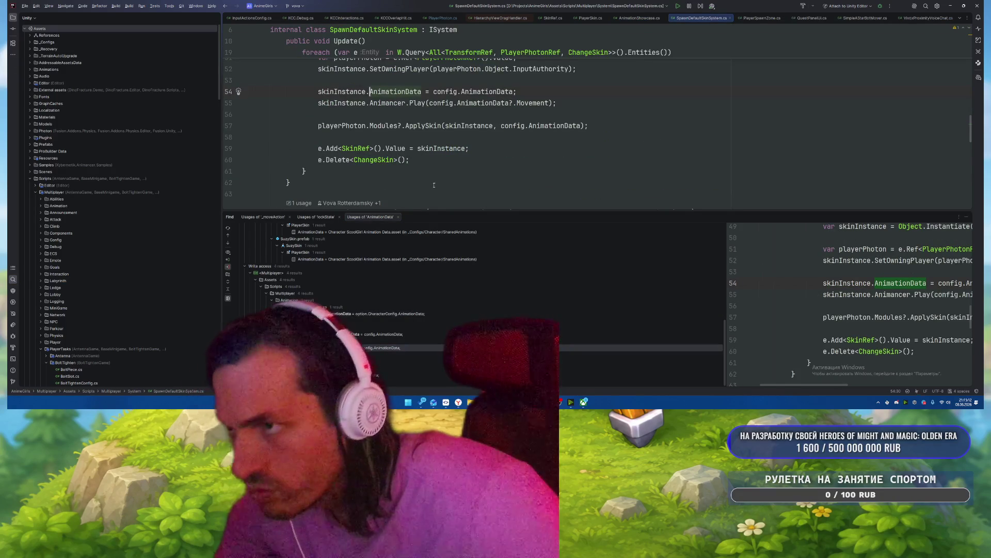
pyautogui.click(481, 93)
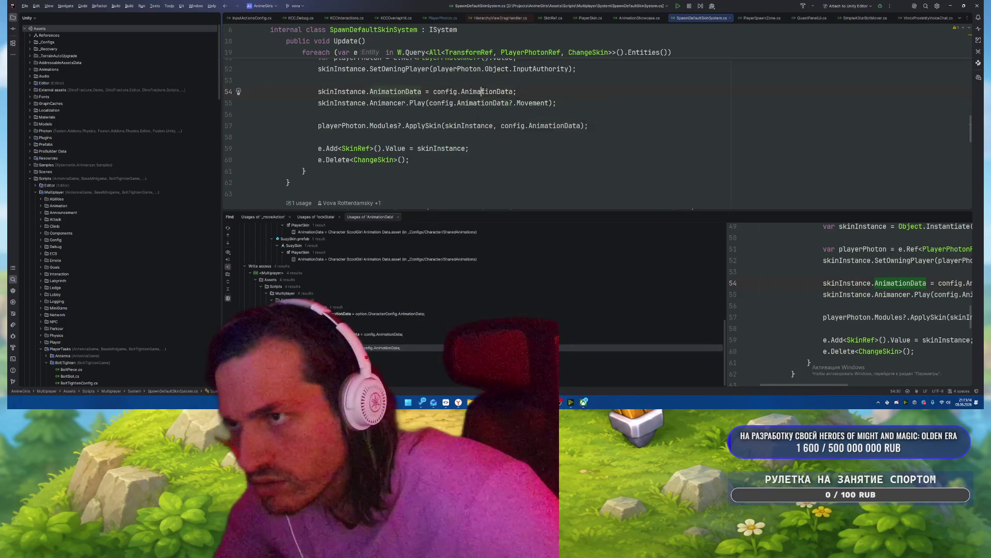
pyautogui.scroll(2, 568, 129)
pyautogui.scroll(1, 594, 146)
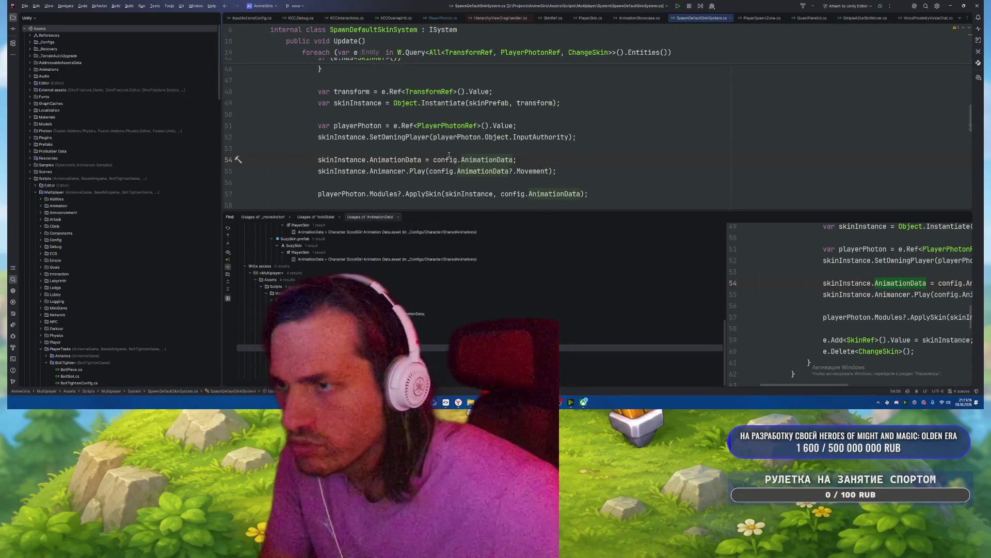
pyautogui.hotkey('ctrl', 'b')
# Step: Glance at the SharedAnimations folder in Unity's Project window
pyautogui.click(519, 149)
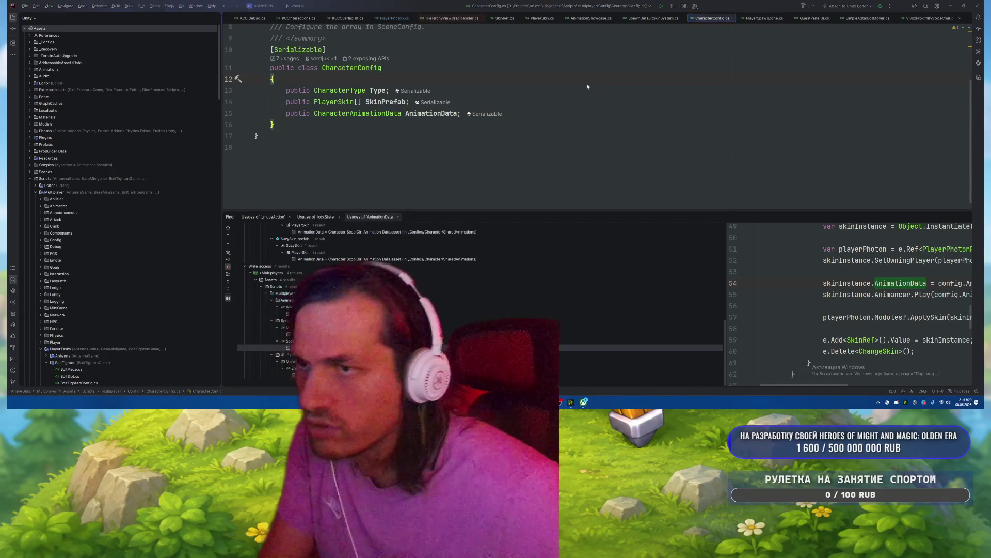
pyautogui.hotkey('alt', 'Tab')
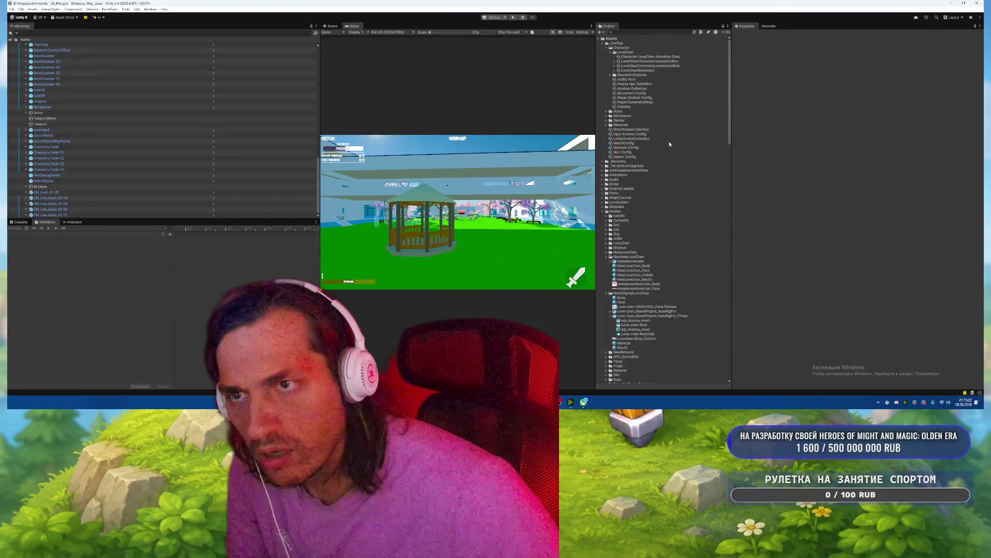
pyautogui.click(609, 75)
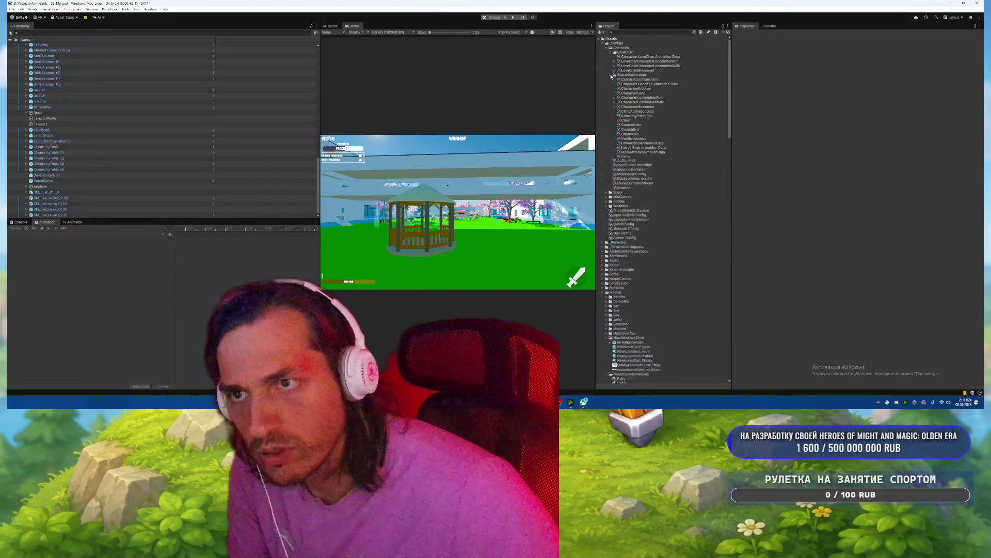
pyautogui.click(609, 75)
# Step: Cut the AnimationData field from CharacterConfig and the line 54 assignment in SpawnDefaultSkinSystem
pyautogui.hotkey('alt', 'Tab')
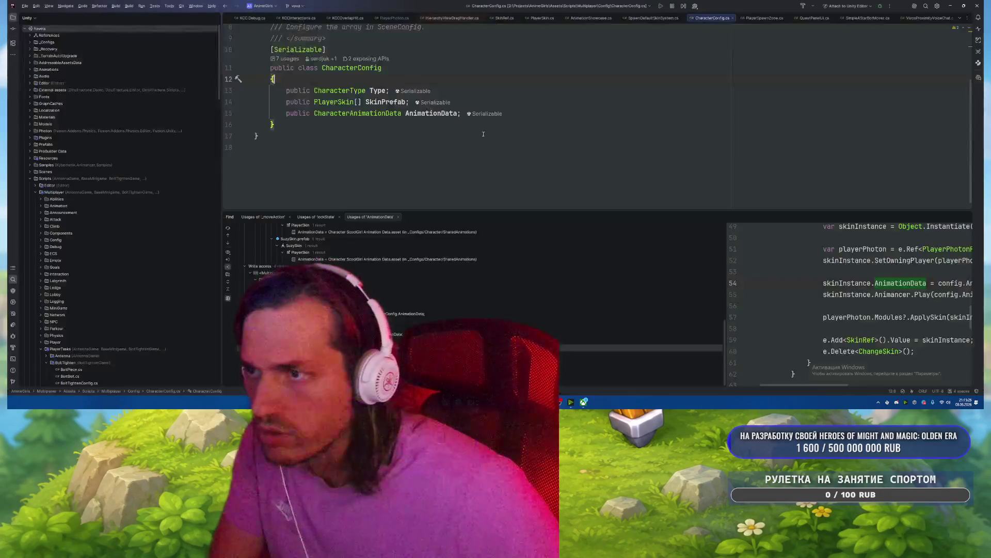
pyautogui.moveTo(283, 113); pyautogui.dragTo(578, 108)
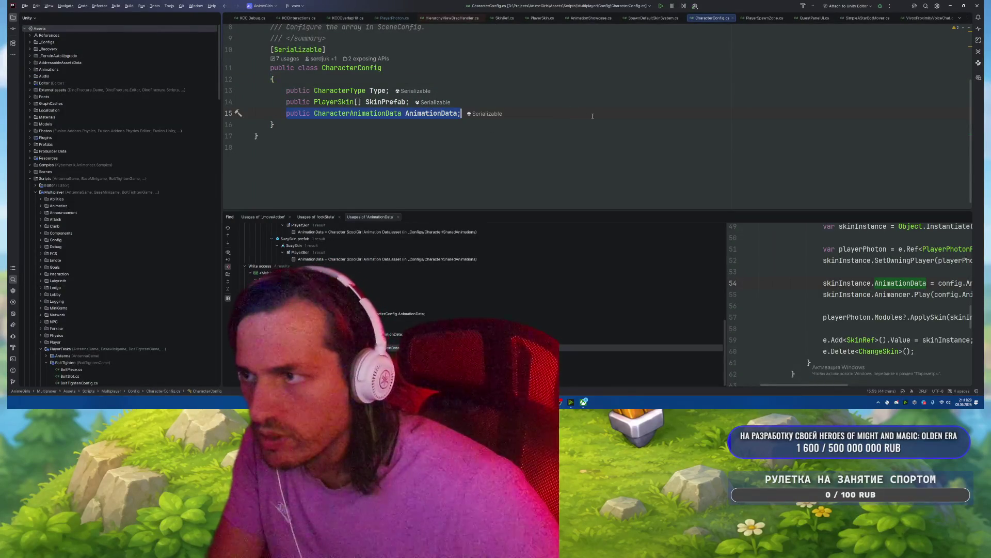
pyautogui.click(593, 115)
pyautogui.hotkey('shift', 'Home')
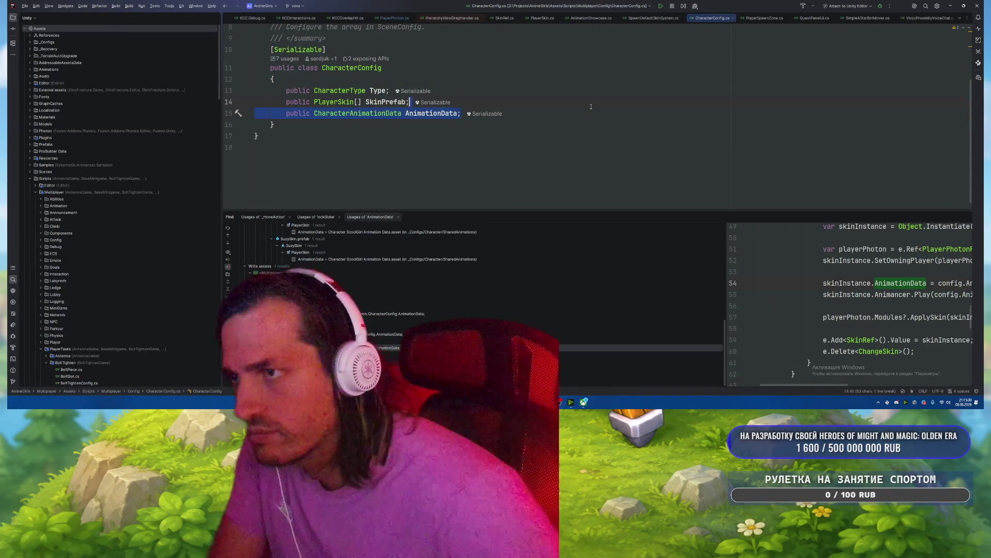
pyautogui.hotkey('ctrl', 'x')
pyautogui.hotkey('ctrl', 'Tab')
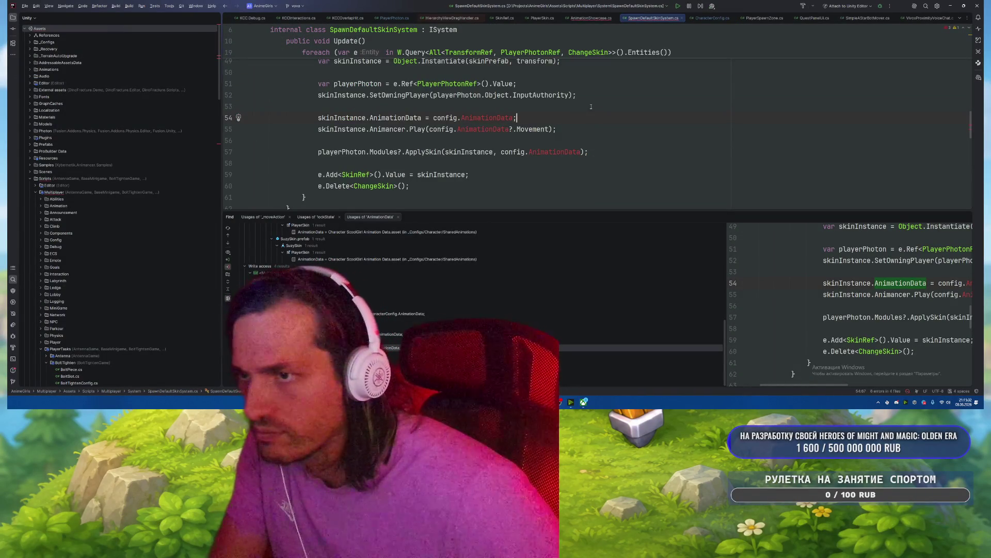
pyautogui.hotkey('shift', 'Home')
pyautogui.hotkey('ctrl', 'x')
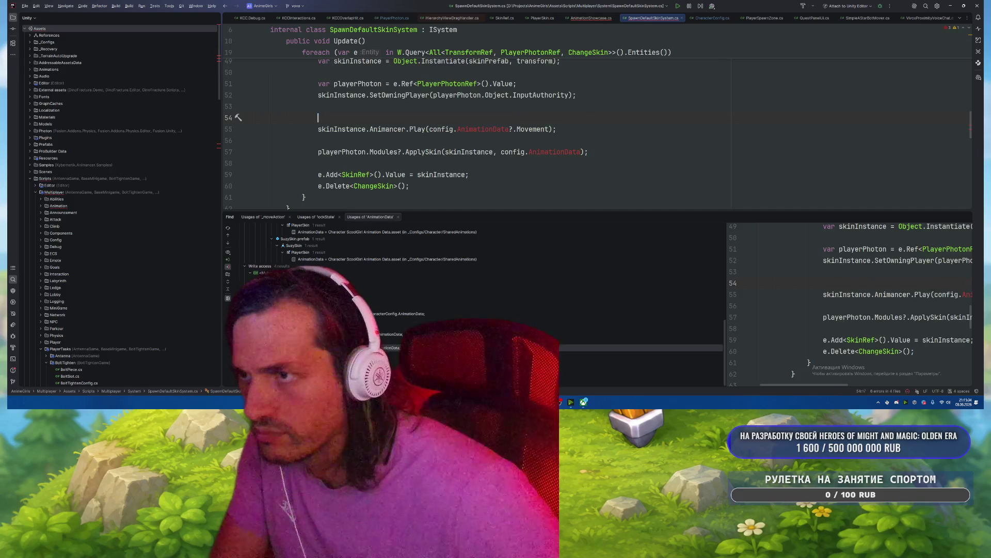
# Step: Attempt rewriting the Play call argument with skinInstance, then restore config.AnimationData?.Movement
pyautogui.press('Down')
pyautogui.hotkey('ctrl', 'Right')
pyautogui.hotkey('ctrl', 'Right')
pyautogui.hotkey('ctrl', 'Right')
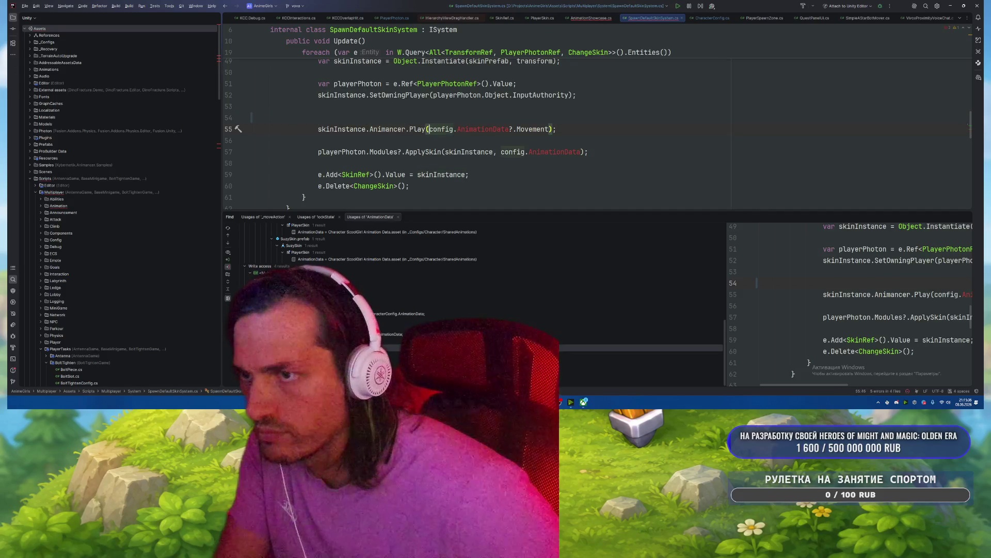
pyautogui.hotkey('ctrl', 'shift', 'Right')
pyautogui.hotkey('ctrl', 'shift', 'Right')
pyautogui.hotkey('ctrl', 'shift', 'Right')
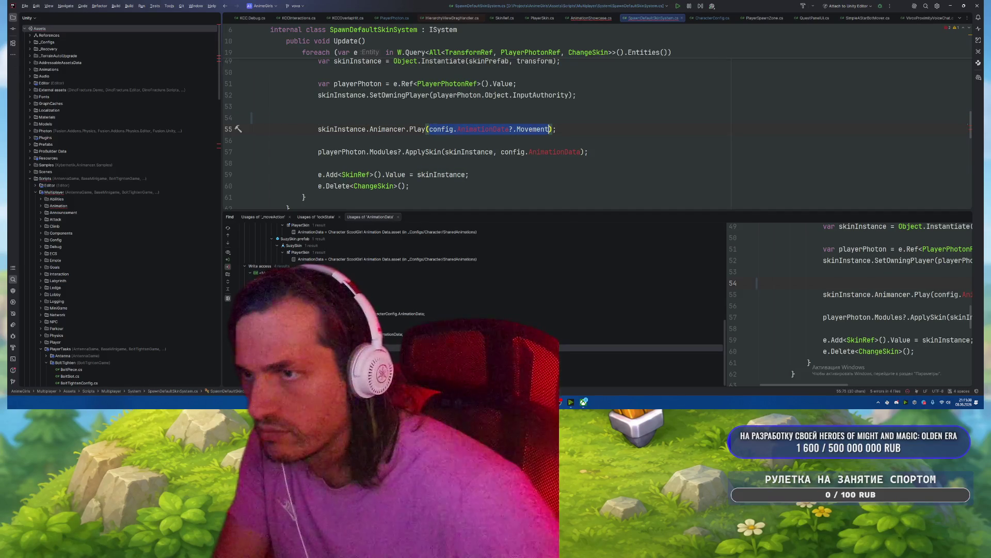
pyautogui.write('skinInstance.')
pyautogui.press('Escape')
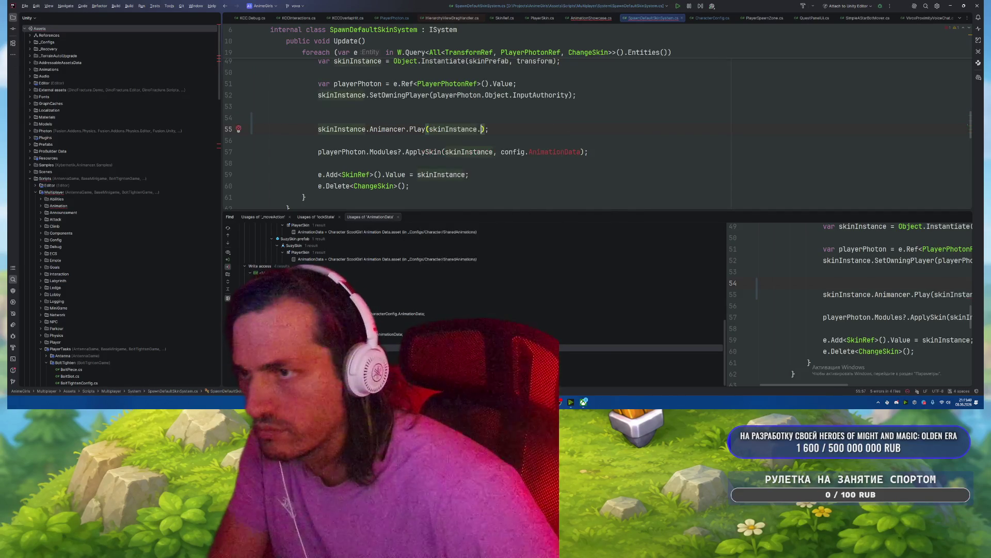
pyautogui.write('Anim')
pyautogui.press('Return')
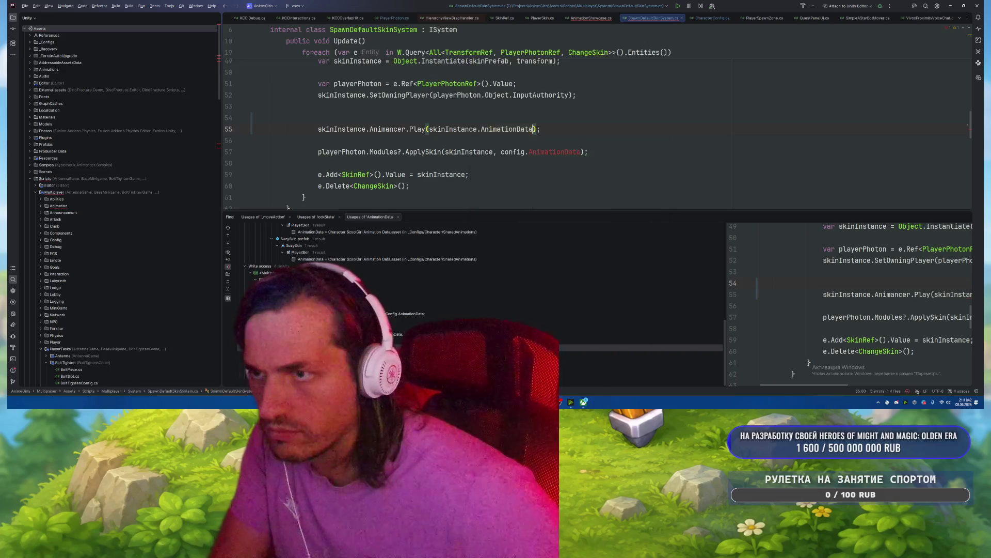
pyautogui.hotkey('ctrl', 'w')
pyautogui.hotkey('ctrl', 'w')
pyautogui.press('Right')
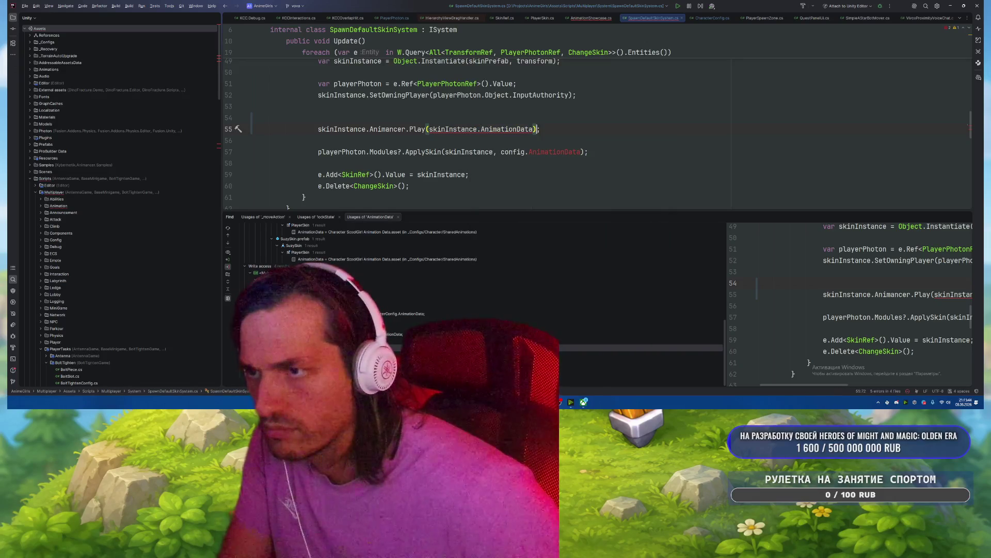
pyautogui.press('Left')
pyautogui.hotkey('ctrl', 'BackSpace')
pyautogui.hotkey('ctrl', 'BackSpace')
pyautogui.hotkey('ctrl', 'w')
pyautogui.hotkey('ctrl', 'v')
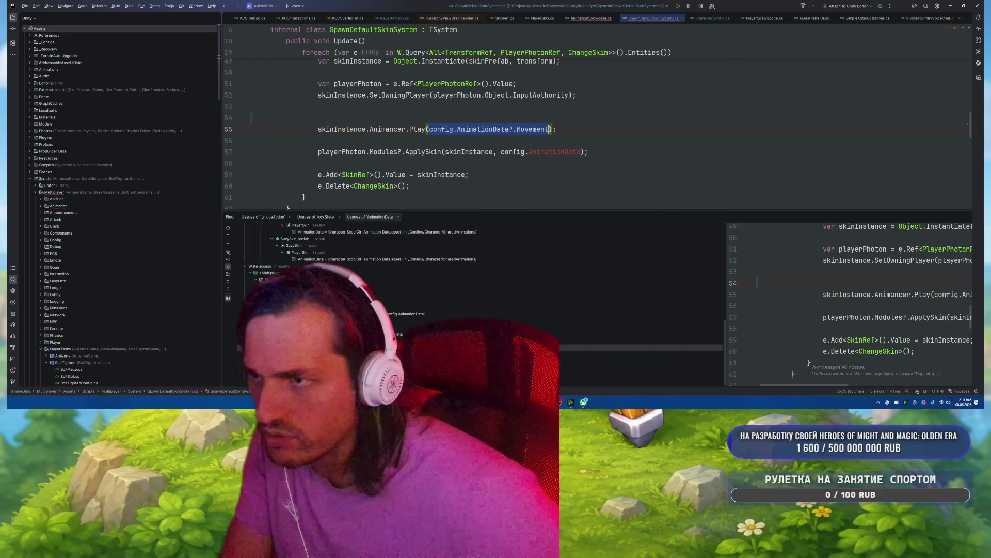
# Step: Make the Play argument skinInstance.AnimationData?.Movement and copy skinInstance.AnimationData
pyautogui.click(428, 129)
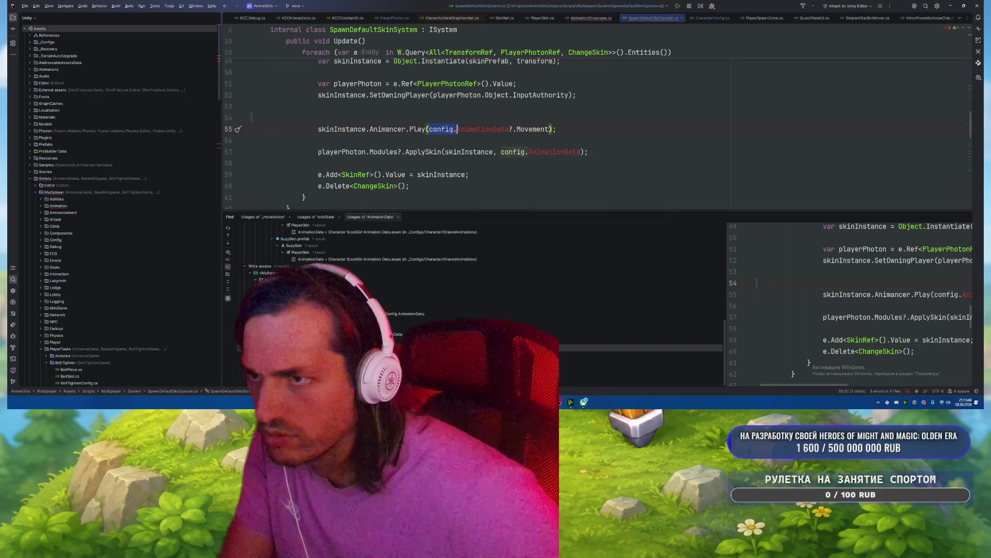
pyautogui.hotkey('ctrl', 'w')
pyautogui.write('skinInstance.')
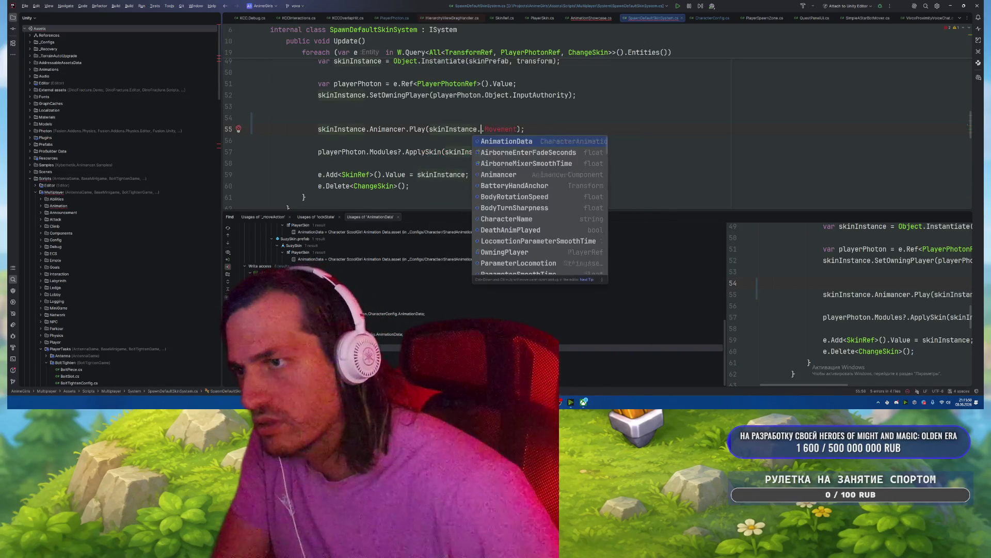
pyautogui.press('Return')
pyautogui.hotkey('ctrl', 'w')
pyautogui.hotkey('ctrl', 'w')
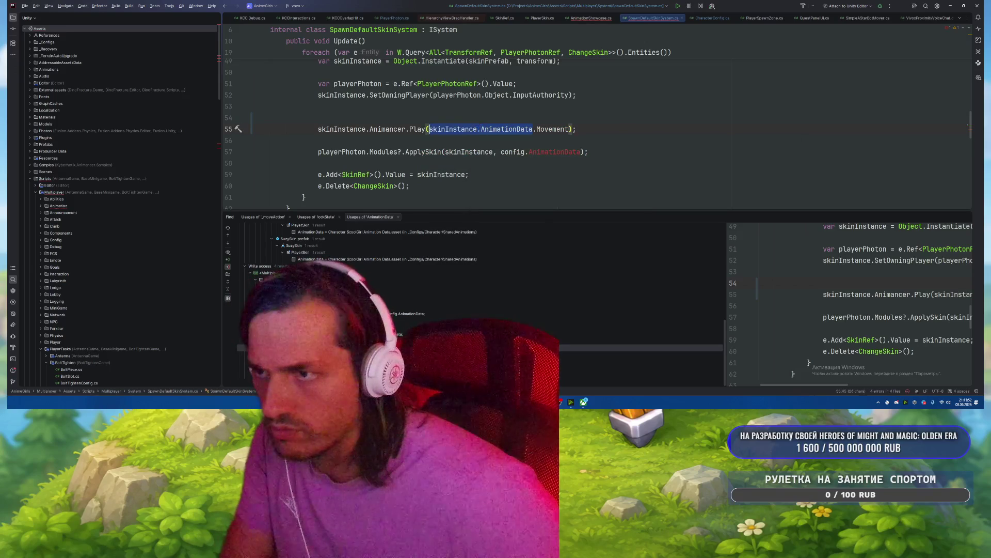
pyautogui.hotkey('ctrl', 'c')
# Step: Replace config.AnimationData with skinInstance.AnimationData in the ApplySkin call
pyautogui.press('Down')
pyautogui.press('Down')
pyautogui.hotkey('ctrl', 'w')
pyautogui.hotkey('ctrl', 'w')
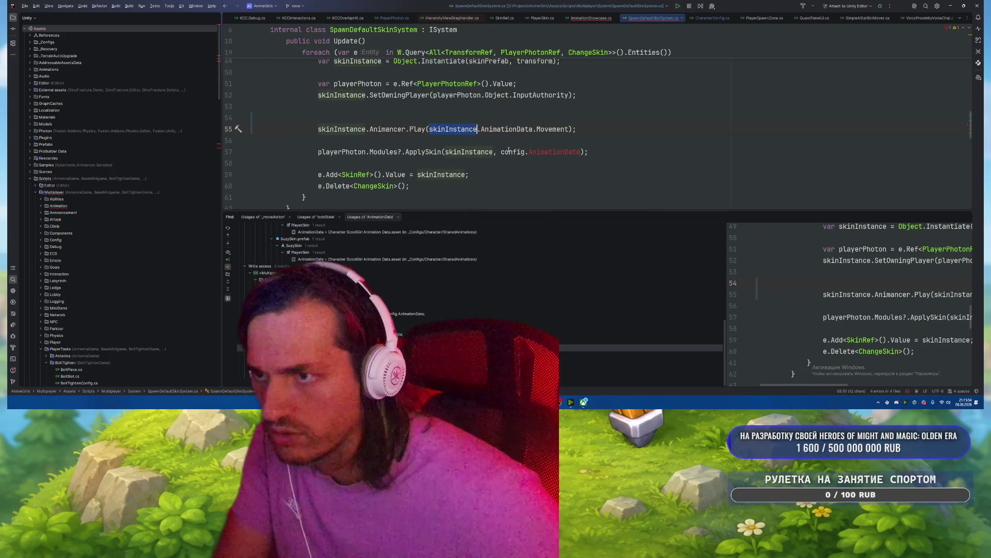
pyautogui.hotkey('ctrl', 'v')
pyautogui.press('Down')
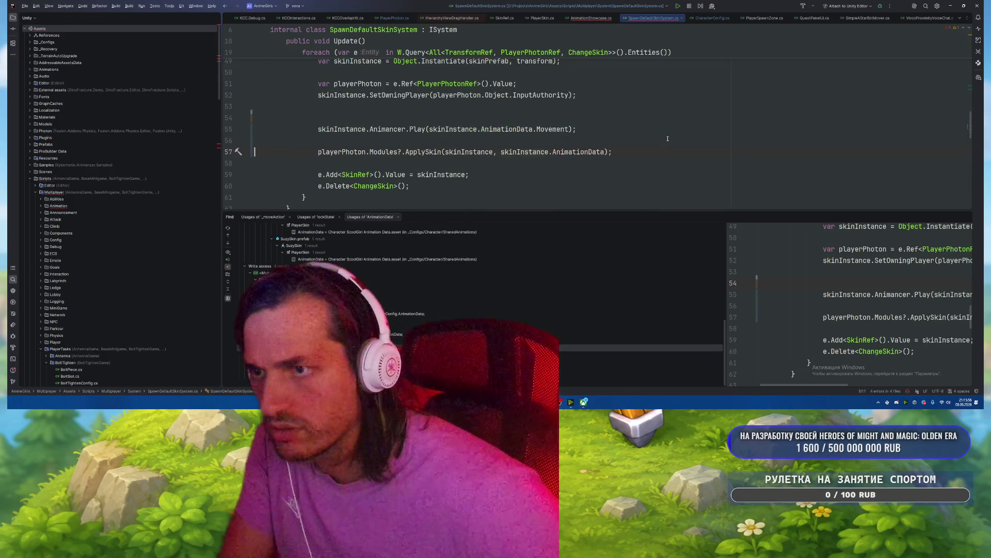
pyautogui.hotkey('ctrl', 'alt', 'Left')
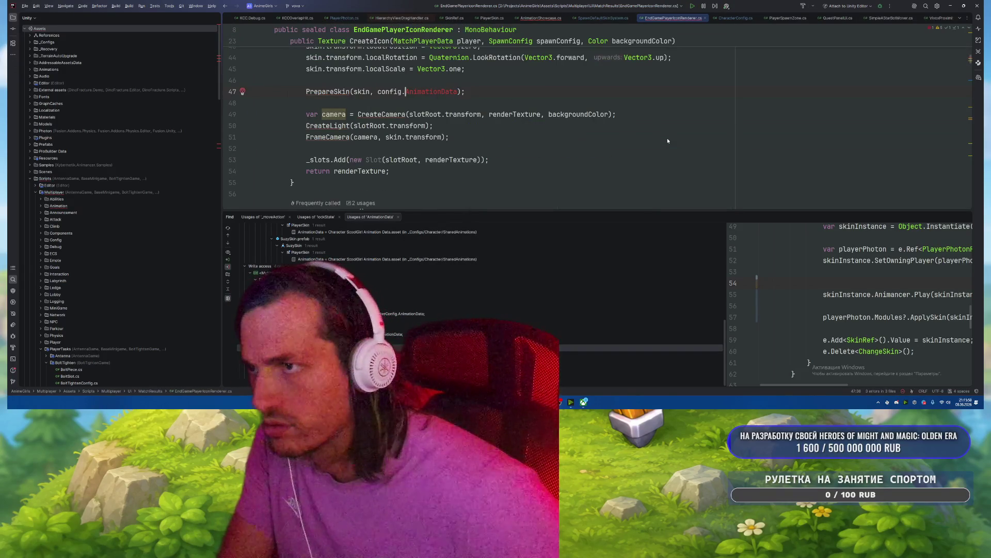
# Step: Change the PrepareSkin argument on line 47 to skin.AnimationData
pyautogui.press('Left')
pyautogui.hotkey('ctrl', 'BackSpace')
pyautogui.hotkey('ctrl', 'space')
pyautogui.press('Escape')
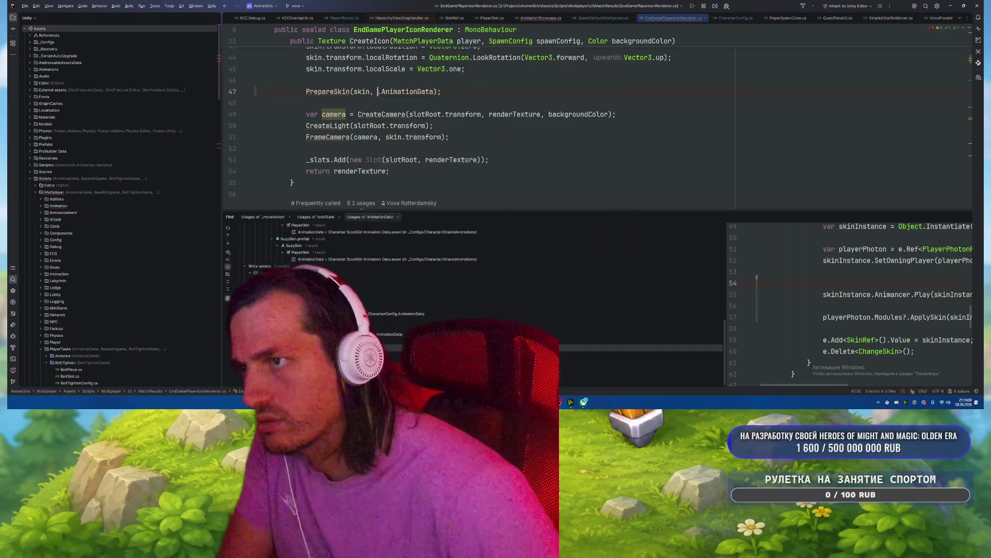
pyautogui.write('skin')
pyautogui.press('Escape')
pyautogui.press('End')
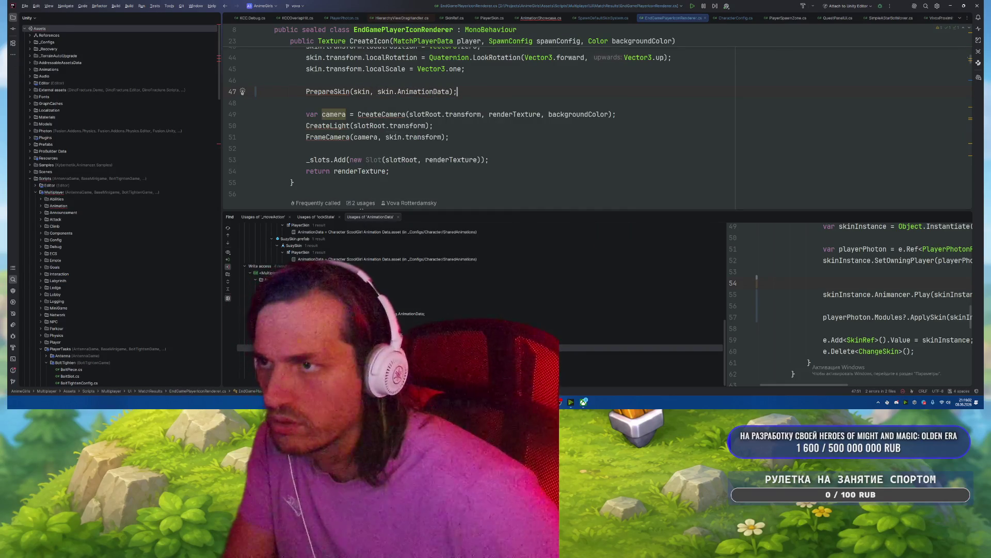
# Step: Change the AnimationShowcase assignment on line 470 to newSkin.AnimationData
pyautogui.hotkey('ctrl', 'alt', 'Left')
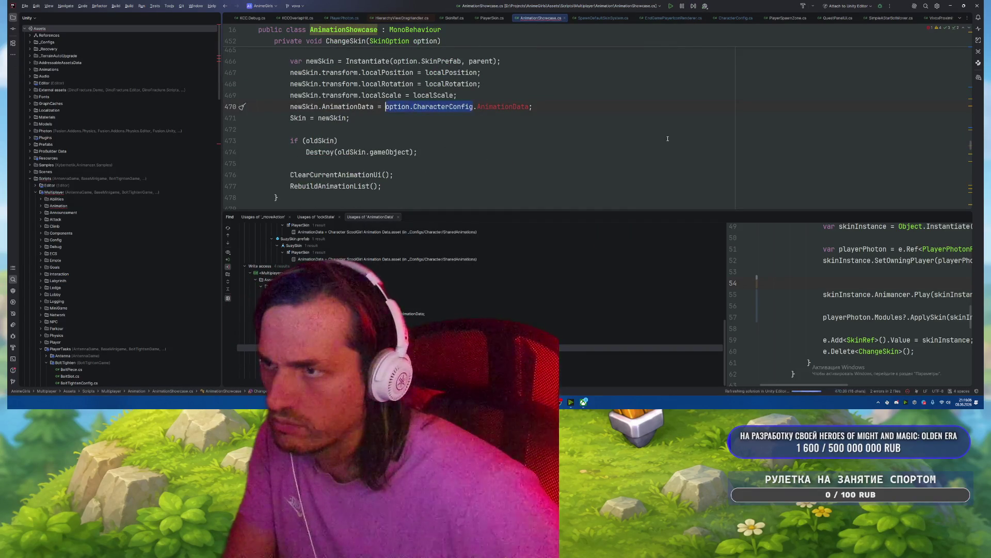
pyautogui.write('newSkin')
pyautogui.press('Escape')
pyautogui.press('End')
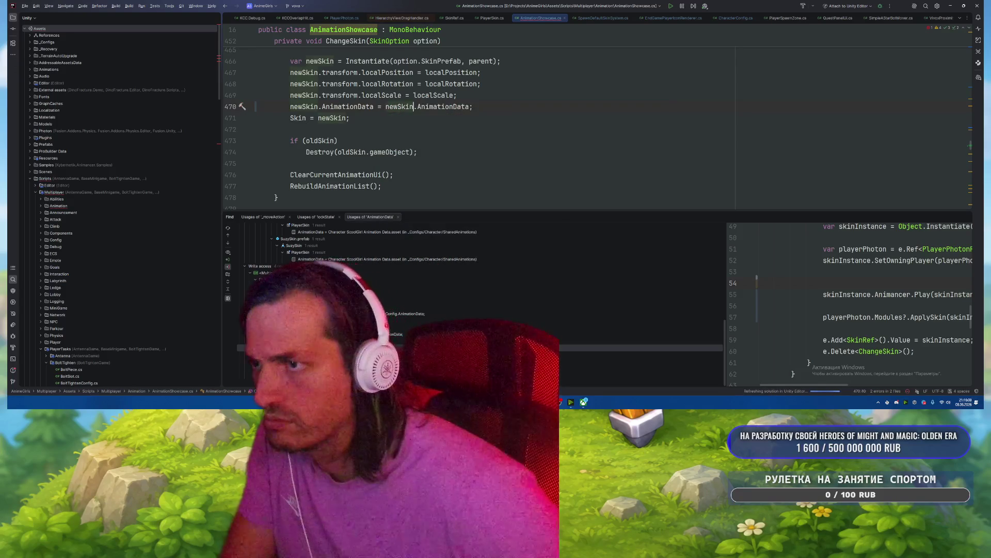
# Step: Delete the redundant _previewSkin.AnimationData assignment from MenuUI's SelectSkin
pyautogui.hotkey('ctrl', 'alt', 'Left')
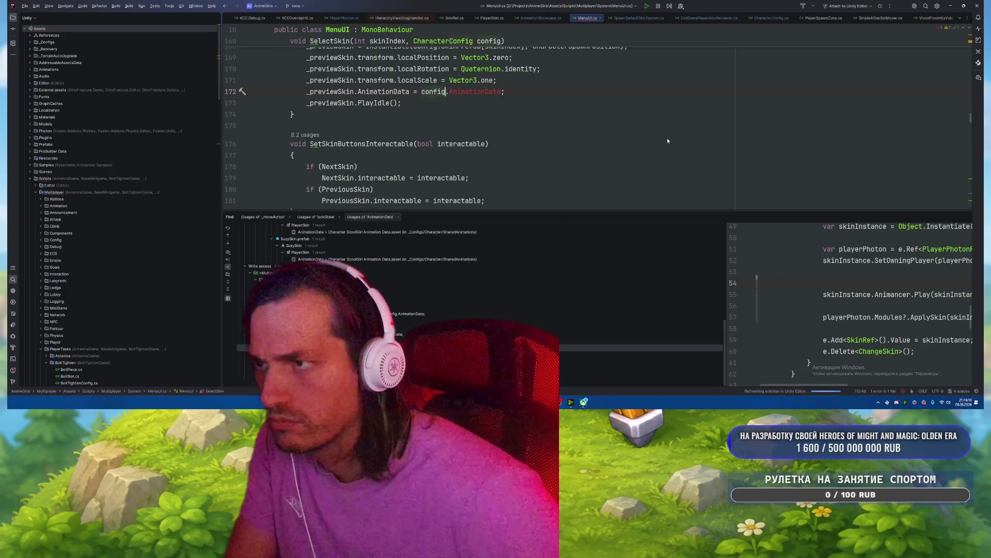
pyautogui.hotkey('ctrl', 'BackSpace')
pyautogui.write('_pre')
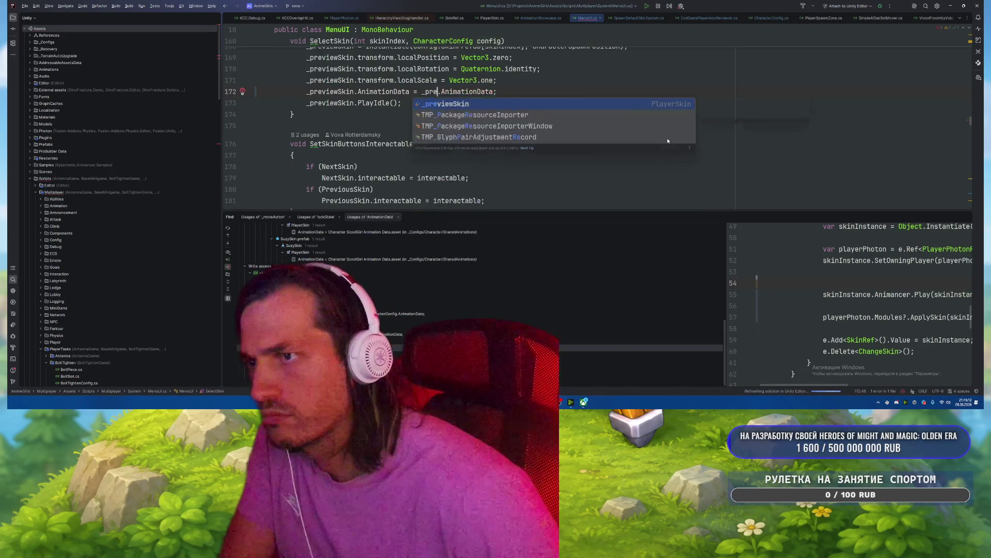
pyautogui.press('Return')
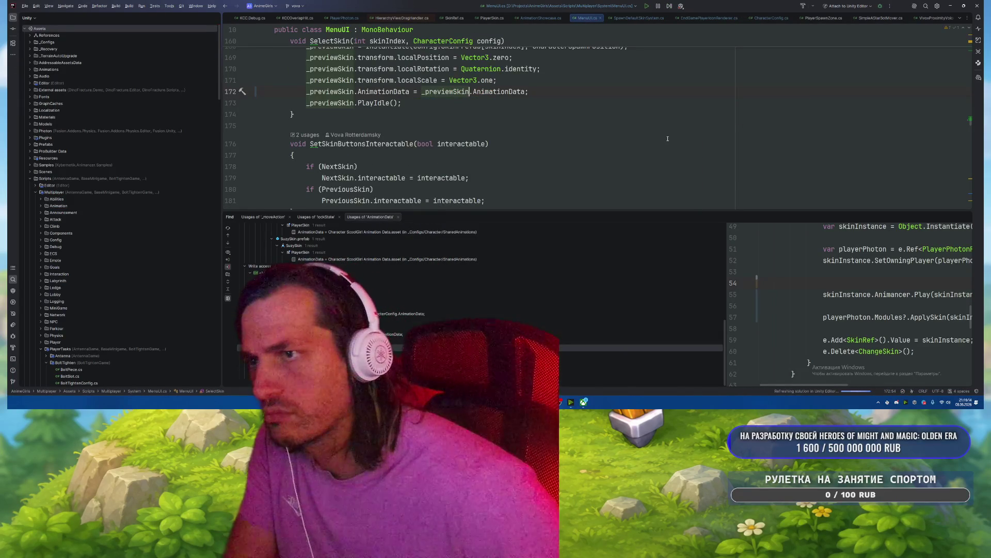
pyautogui.scroll(3, 632, 129)
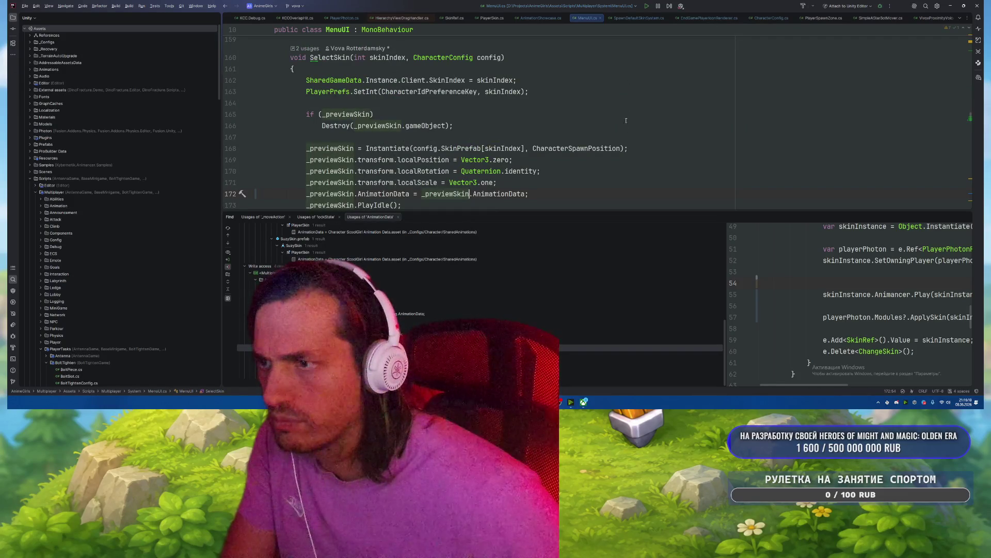
pyautogui.click(626, 116)
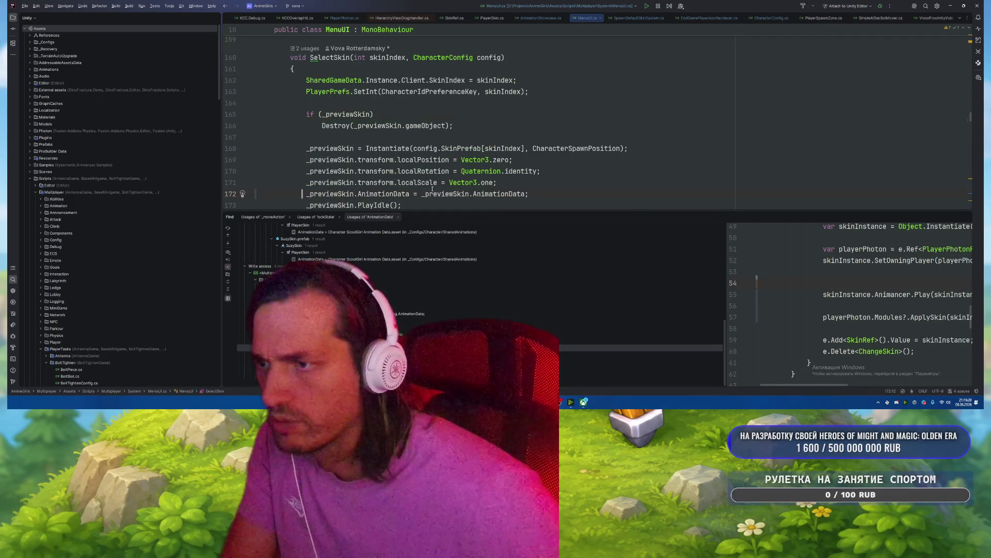
pyautogui.scroll(3, 433, 189)
pyautogui.scroll(-3, 432, 188)
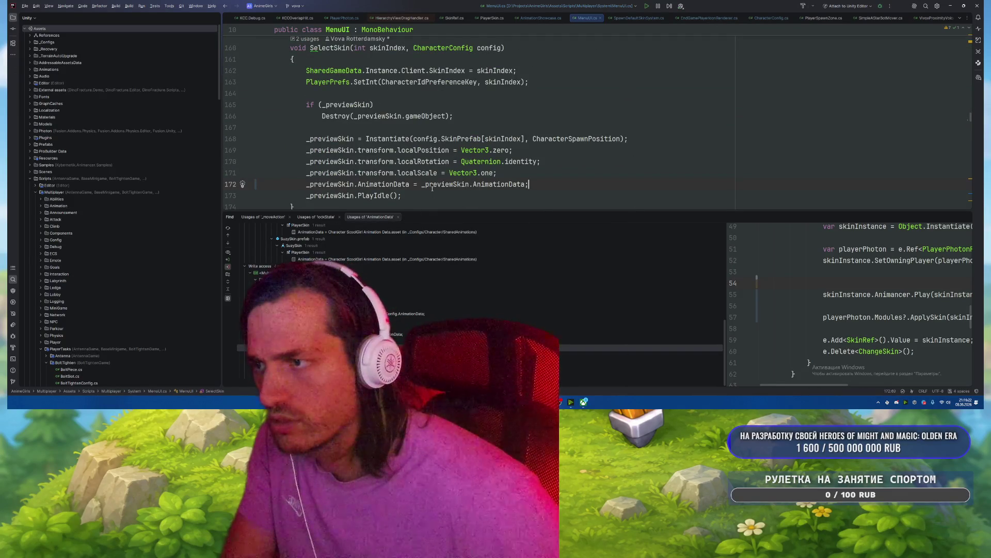
pyautogui.hotkey('shift', 'Up')
pyautogui.press('BackSpace')
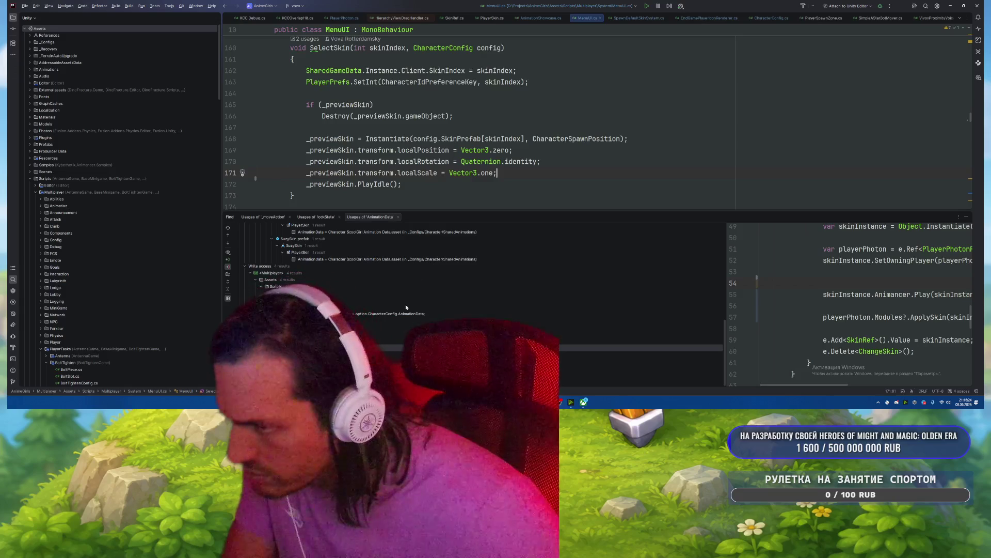
pyautogui.hotkey('ctrl', 'alt', 'Down')
# Step: Look up PrepareSkin's callers and go to its declaration
pyautogui.scroll(1, 435, 134)
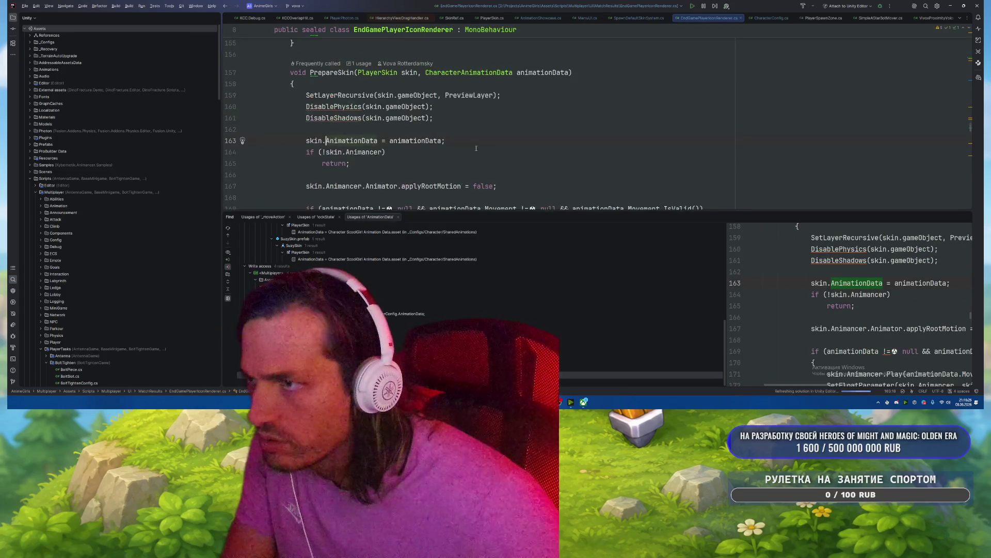
pyautogui.click(409, 140)
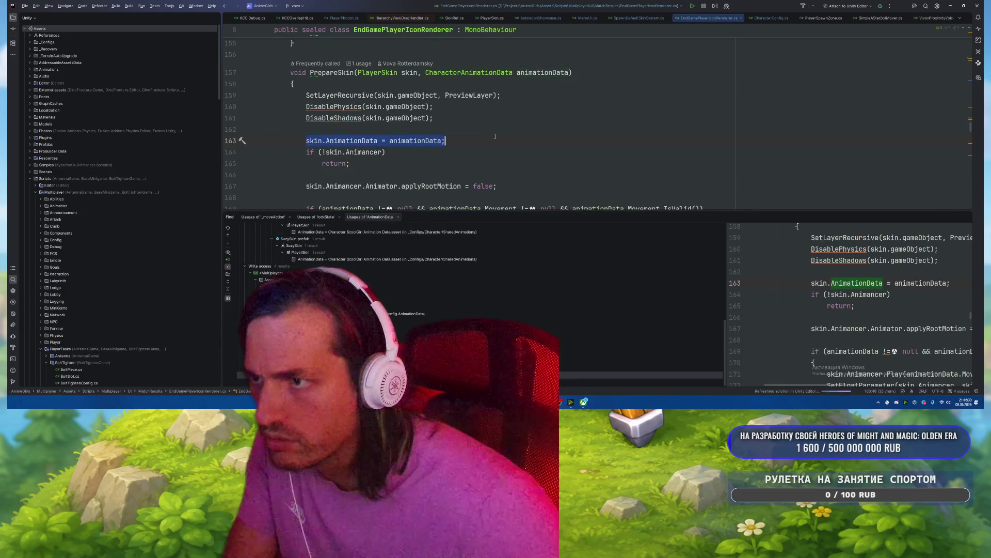
pyautogui.rightClick(335, 72)
pyautogui.click(354, 114)
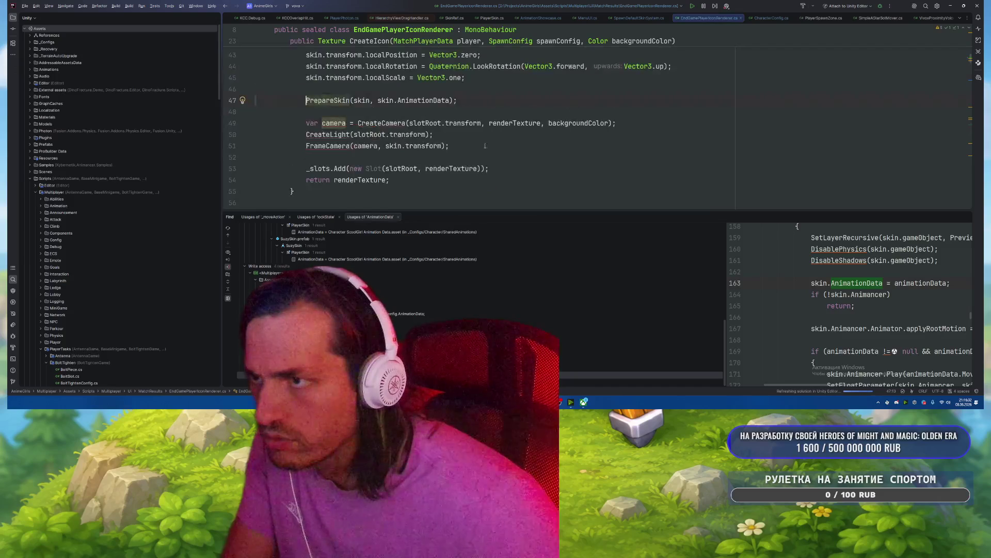
pyautogui.scroll(1, 361, 134)
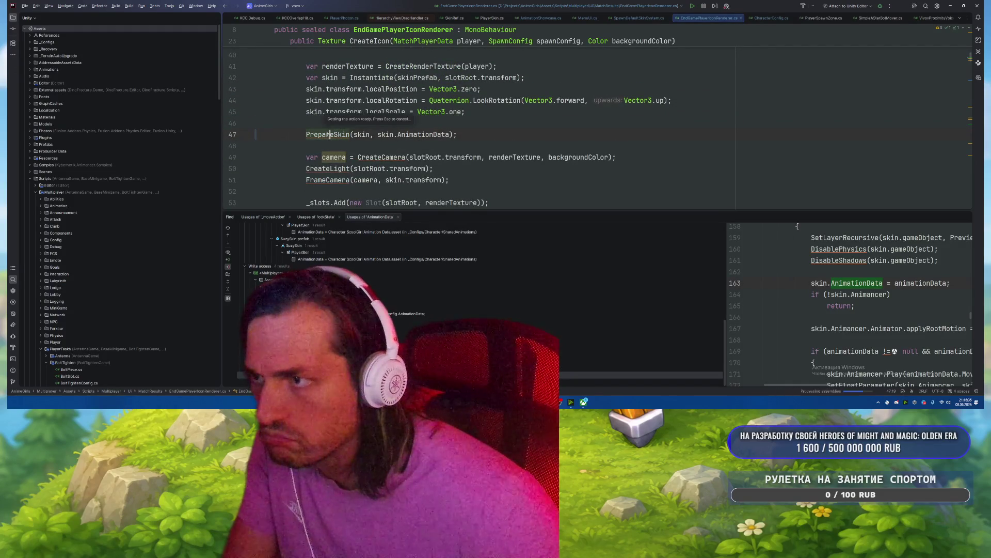
pyautogui.hotkey('ctrl', 'b')
pyautogui.click(524, 124)
# Step: Delete the skin.AnimationData = animationData assignment inside PrepareSkin
pyautogui.press('Down')
pyautogui.press('Down')
pyautogui.press('Down')
pyautogui.scroll(-2, 351, 147)
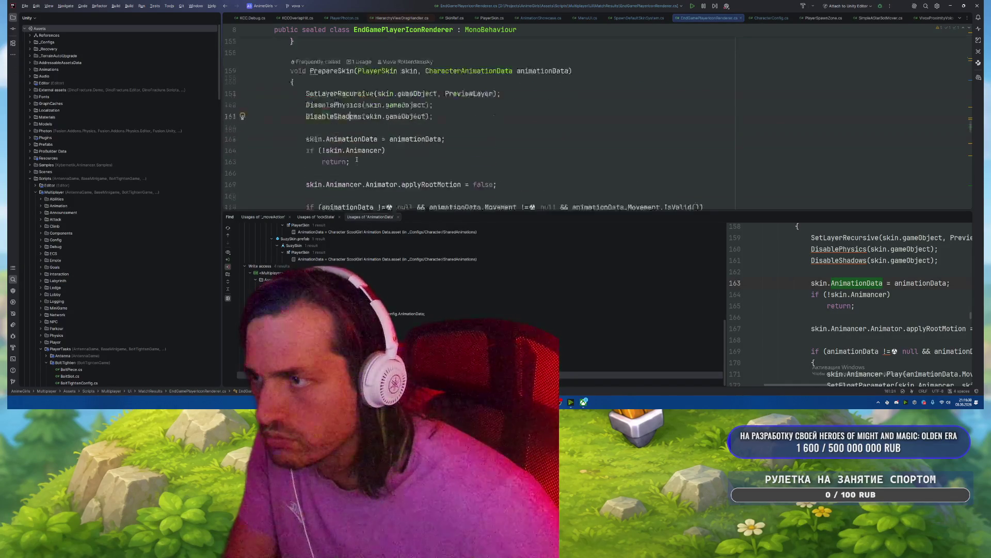
pyautogui.hotkey('ctrl', 'w')
pyautogui.press('Delete')
pyautogui.press('BackSpace')
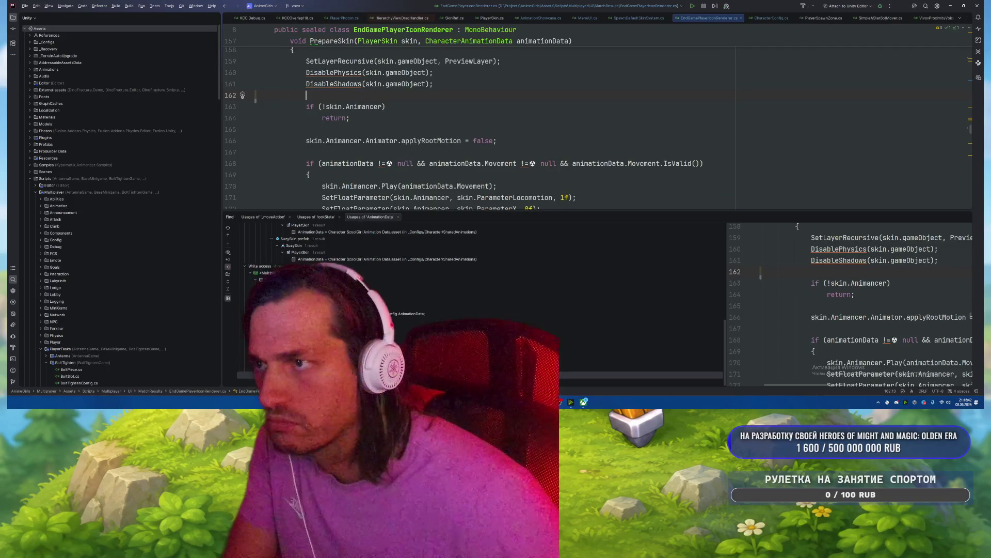
# Step: Check the animationData parameter's usages, then remove it from PrepareSkin's signature
pyautogui.scroll(3, 520, 98)
pyautogui.rightClick(542, 106)
pyautogui.click(568, 153)
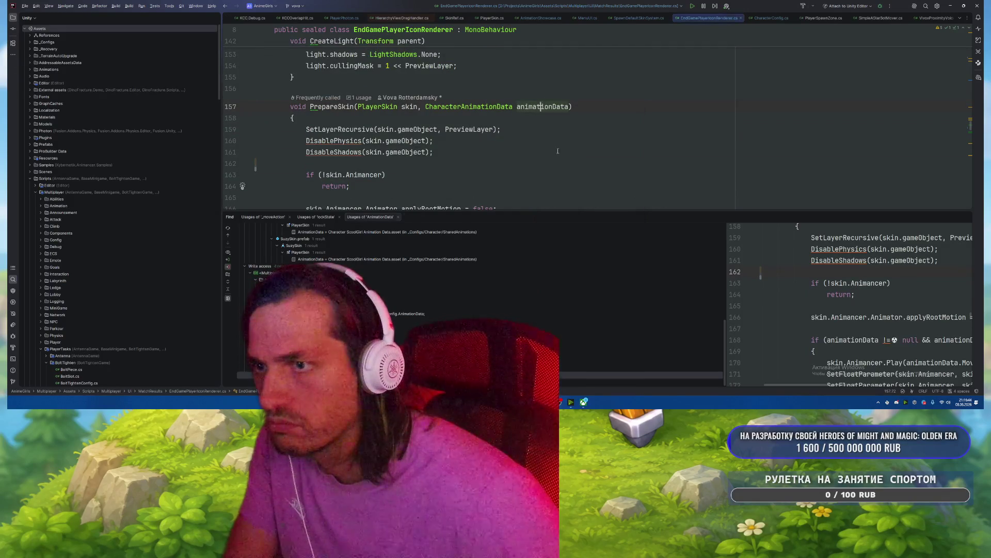
pyautogui.doubleClick(388, 303)
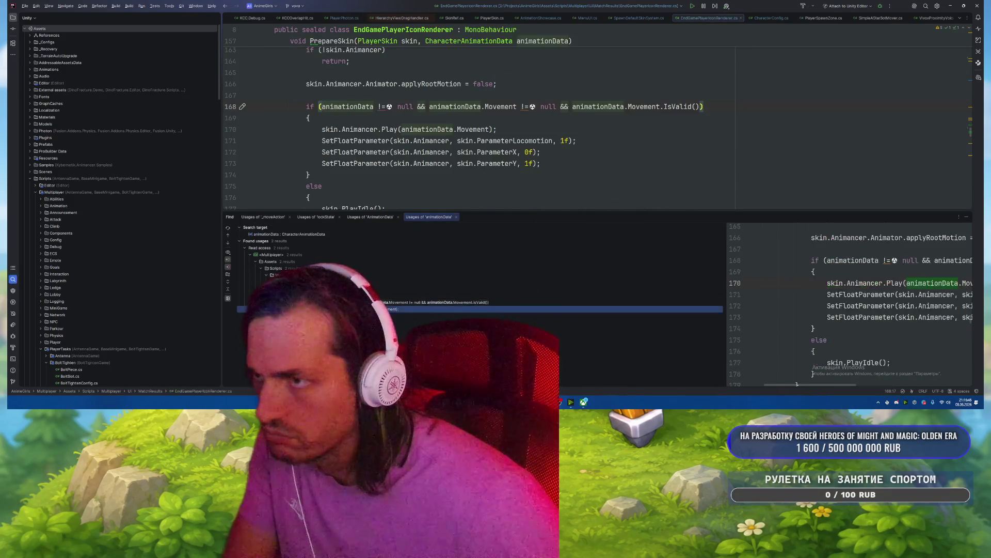
pyautogui.scroll(1, 597, 130)
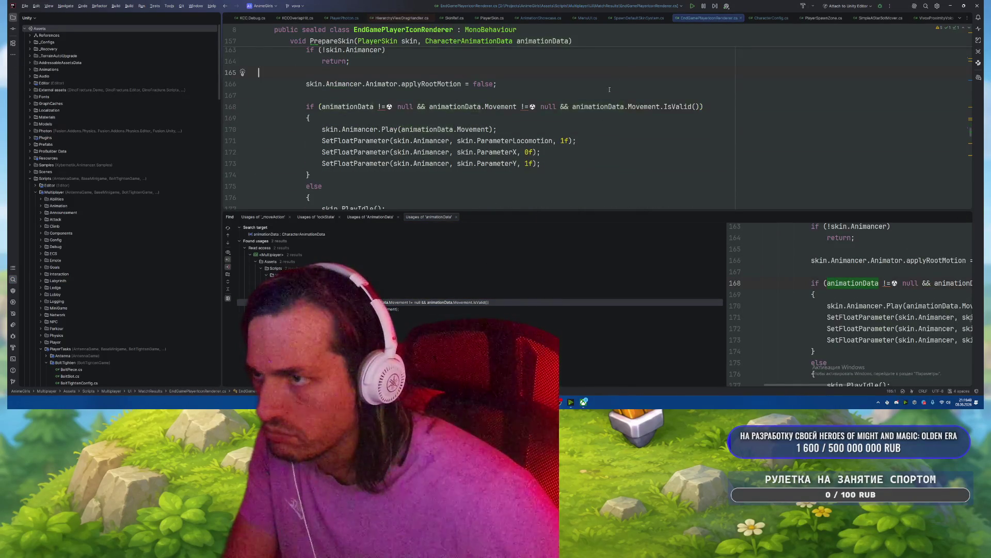
pyautogui.scroll(4, 609, 89)
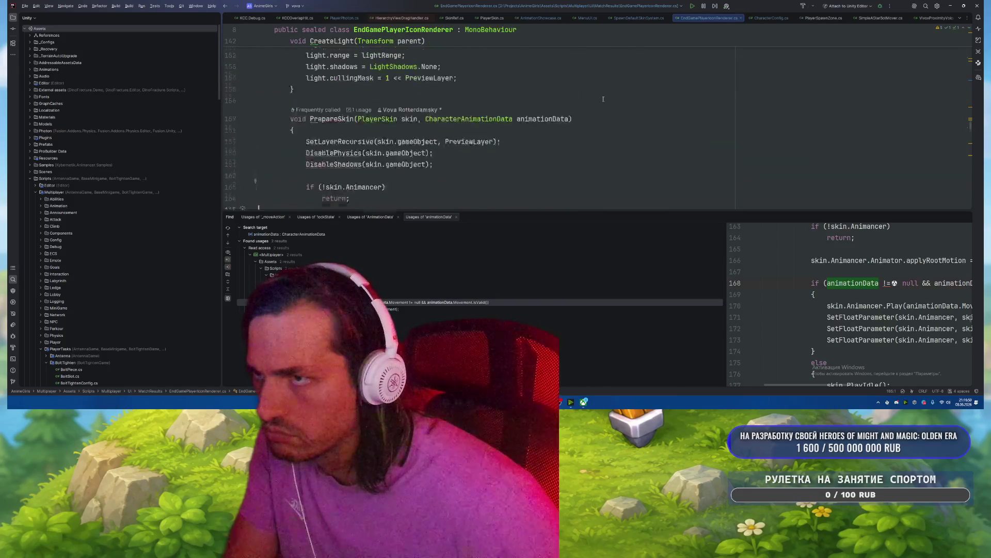
pyautogui.scroll(7, 603, 99)
pyautogui.scroll(-5, 536, 103)
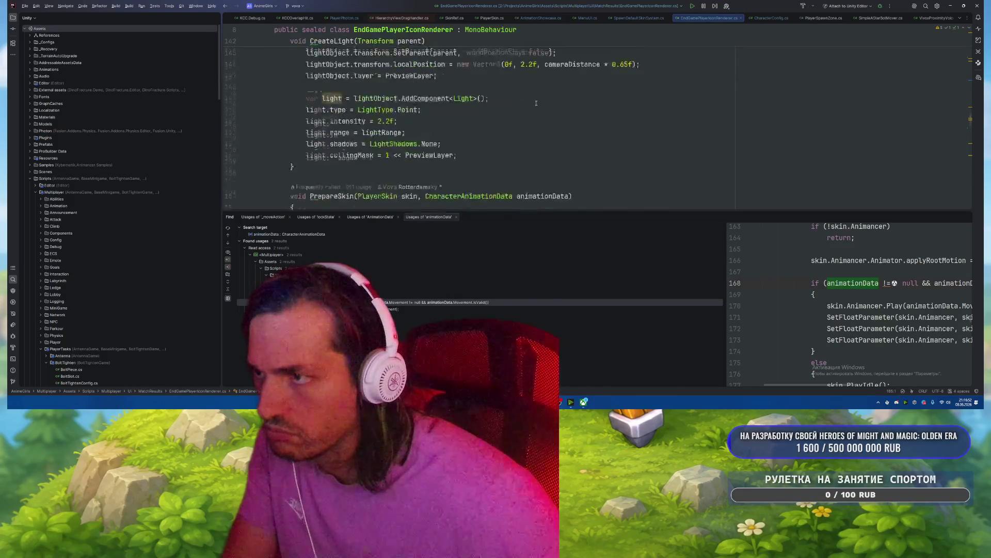
pyautogui.scroll(-4, 536, 103)
pyautogui.scroll(1, 456, 97)
pyautogui.moveTo(419, 90); pyautogui.dragTo(570, 89)
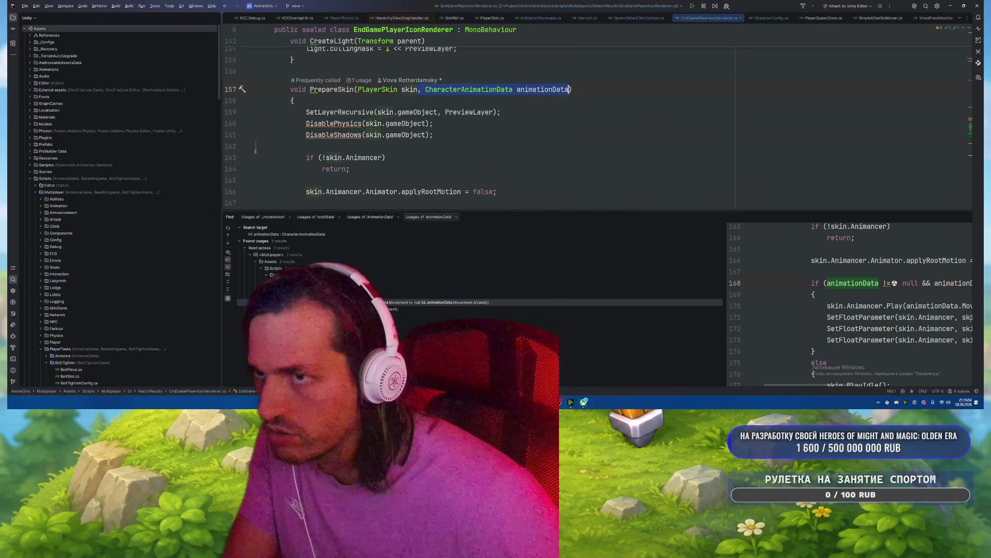
pyautogui.press('BackSpace')
# Step: Add 'var animationData = skin.AnimationData;' at the top of PrepareSkin
pyautogui.scroll(-4, 428, 112)
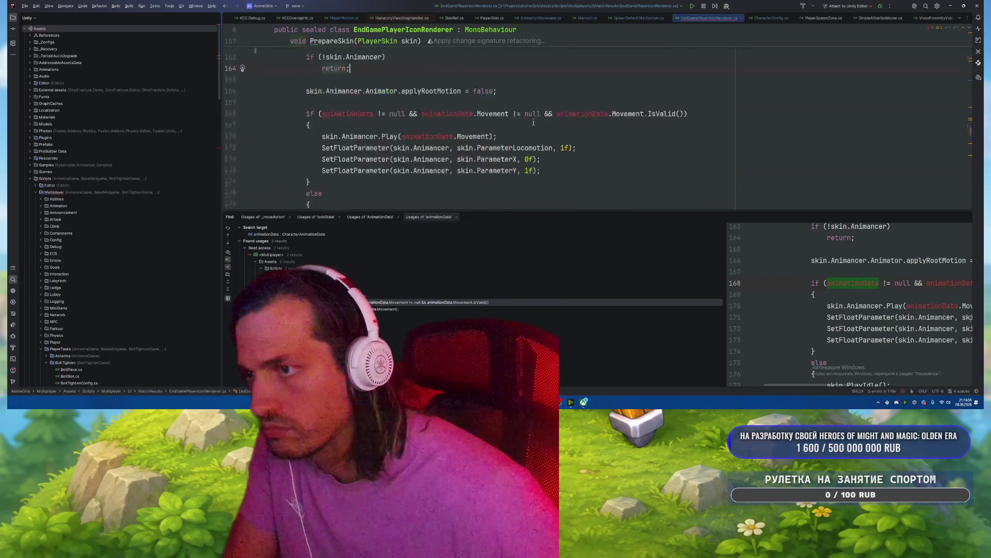
pyautogui.scroll(2, 390, 120)
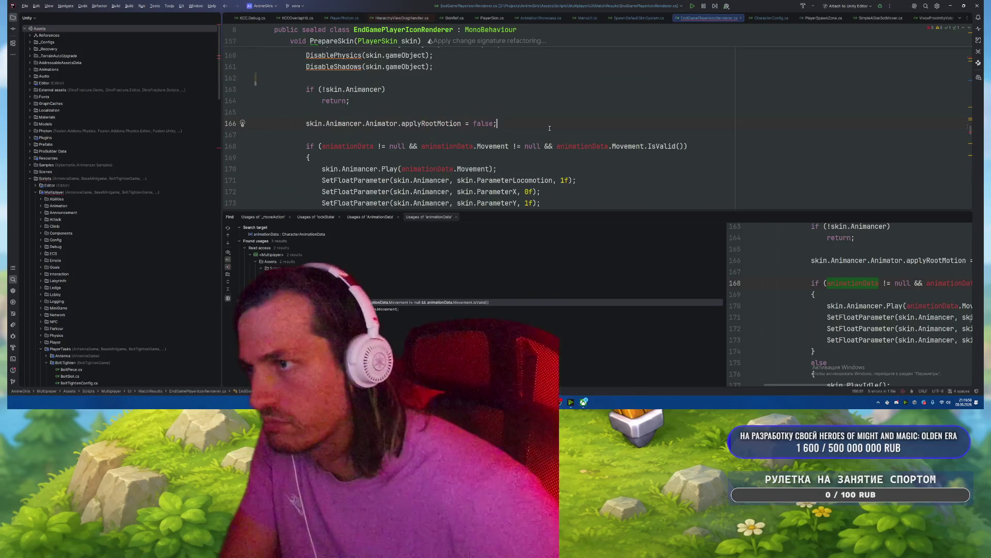
pyautogui.press('Return')
pyautogui.write('var an')
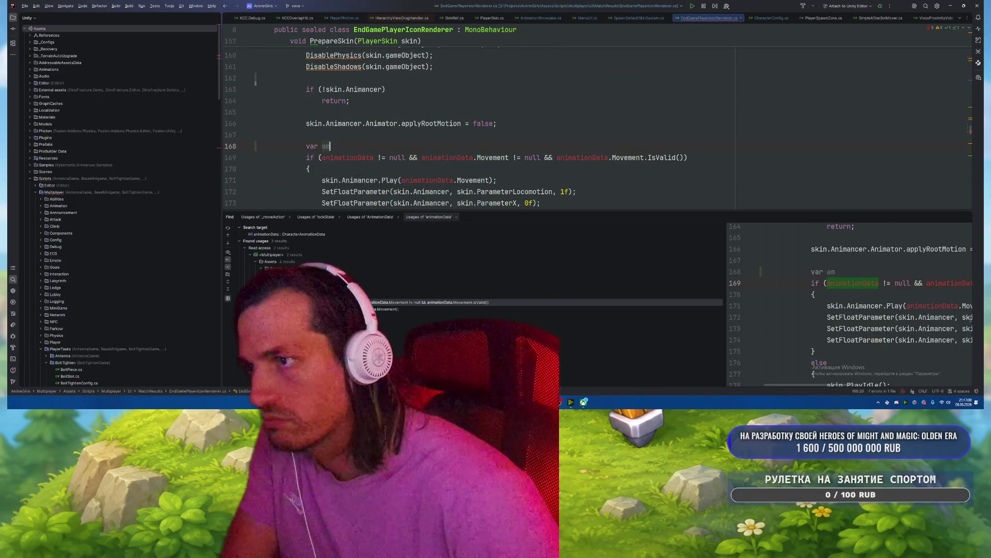
pyautogui.press('Return')
pyautogui.write('= skin.an')
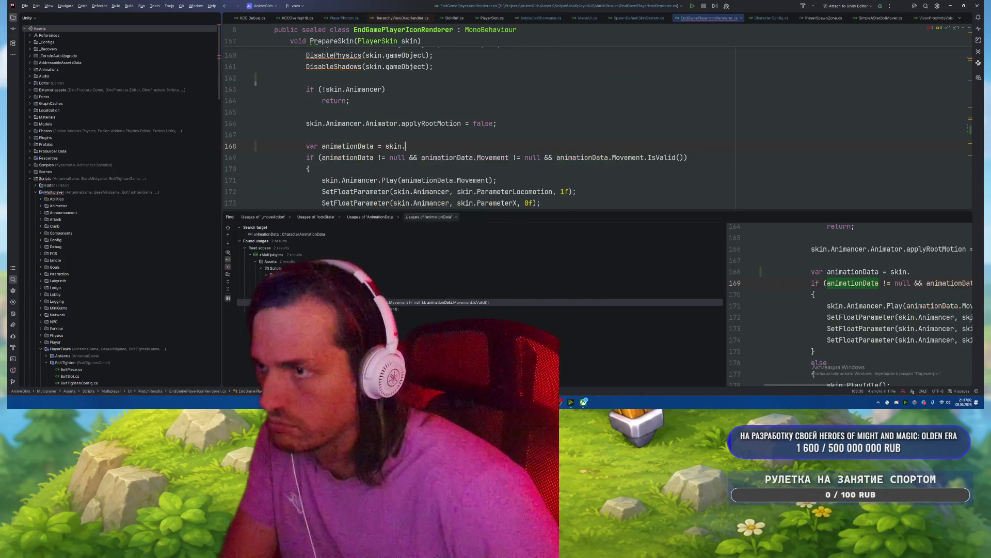
pyautogui.press('Down')
pyautogui.press('Return')
pyautogui.write(';')
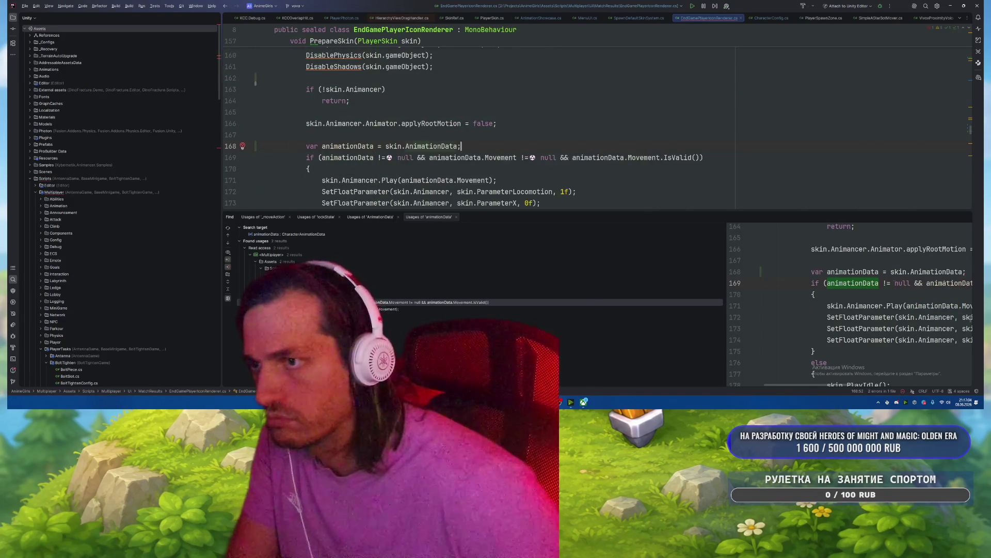
# Step: Remove the skin.AnimationData argument from the PrepareSkin call on line 47
pyautogui.hotkey('ctrl', 'alt', 'Left')
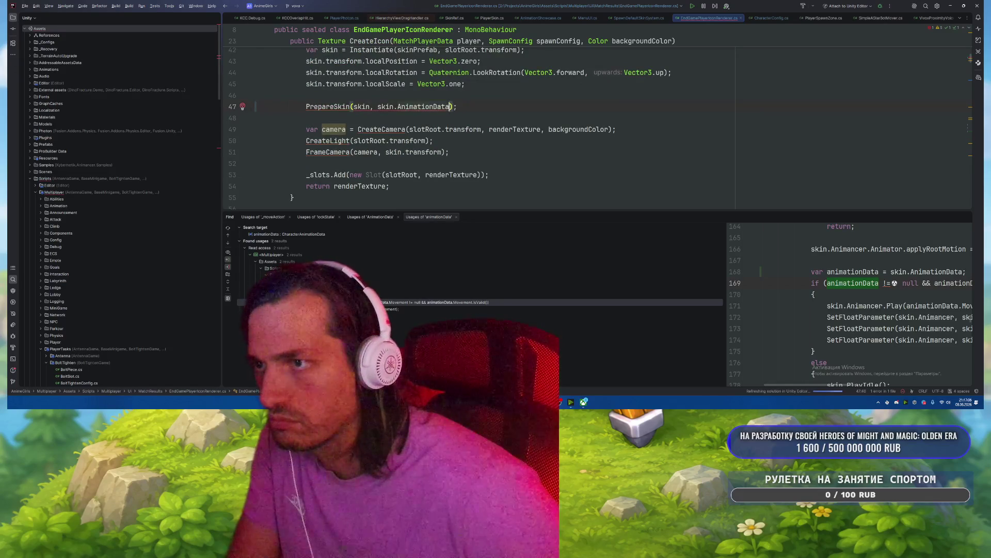
pyautogui.hotkey('ctrl', 'w')
pyautogui.hotkey('ctrl', 'w')
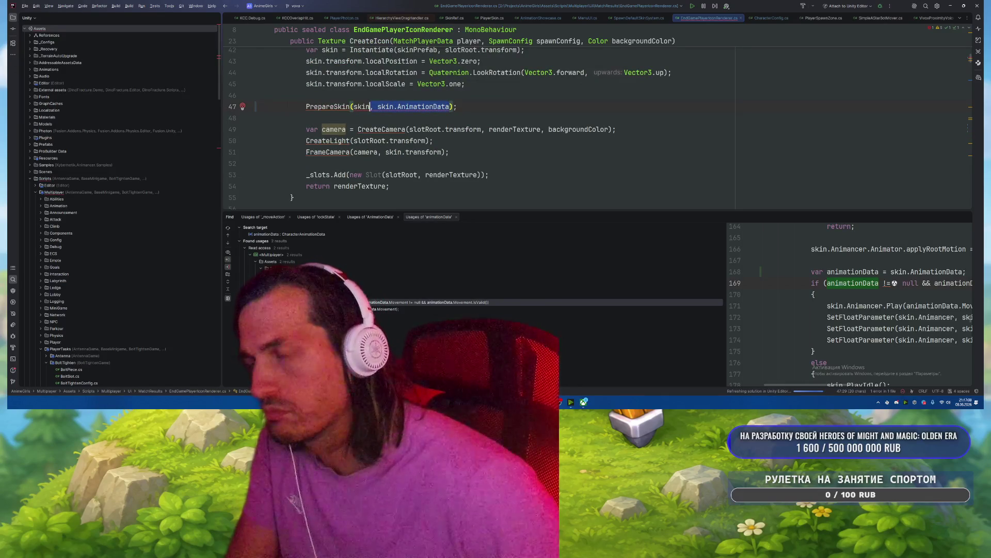
pyautogui.press('BackSpace')
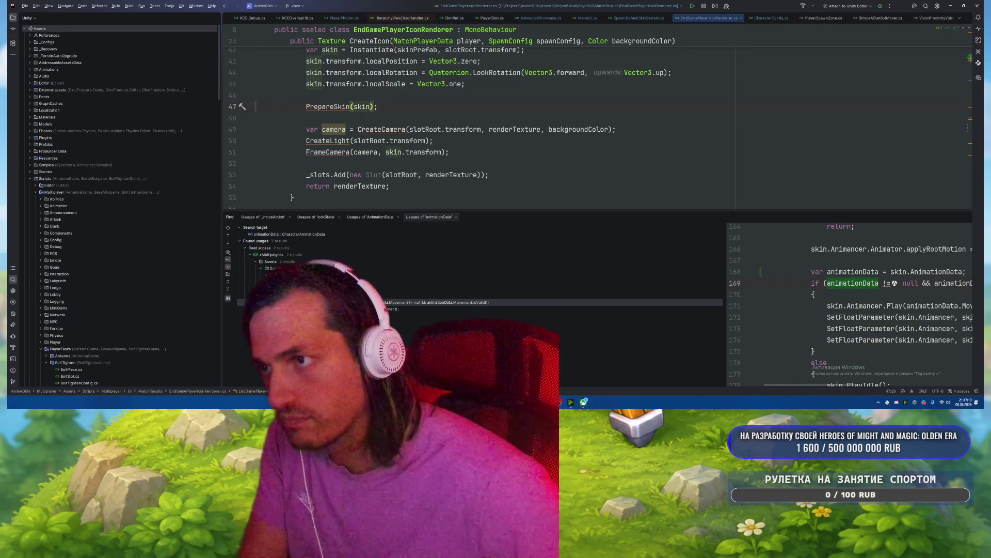
pyautogui.hotkey('alt', 'Tab')
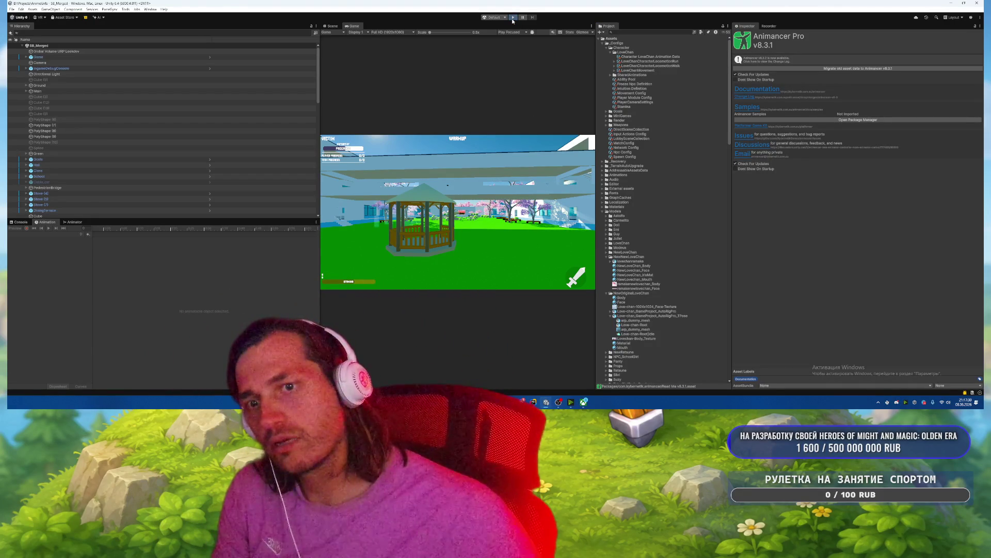
# Step: Run the game in Play mode, walk the character with W, then pause with Escape
pyautogui.click(514, 17)
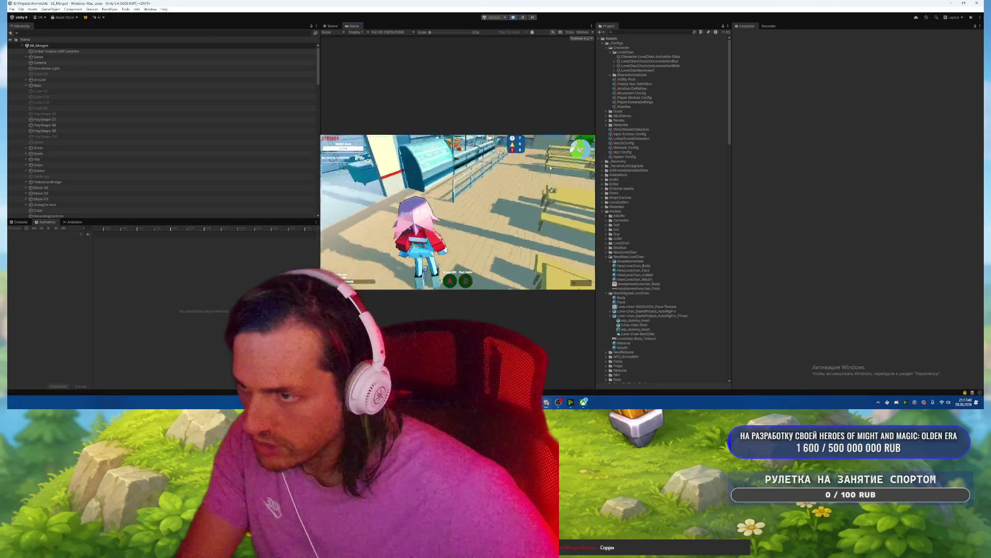
pyautogui.press('w')
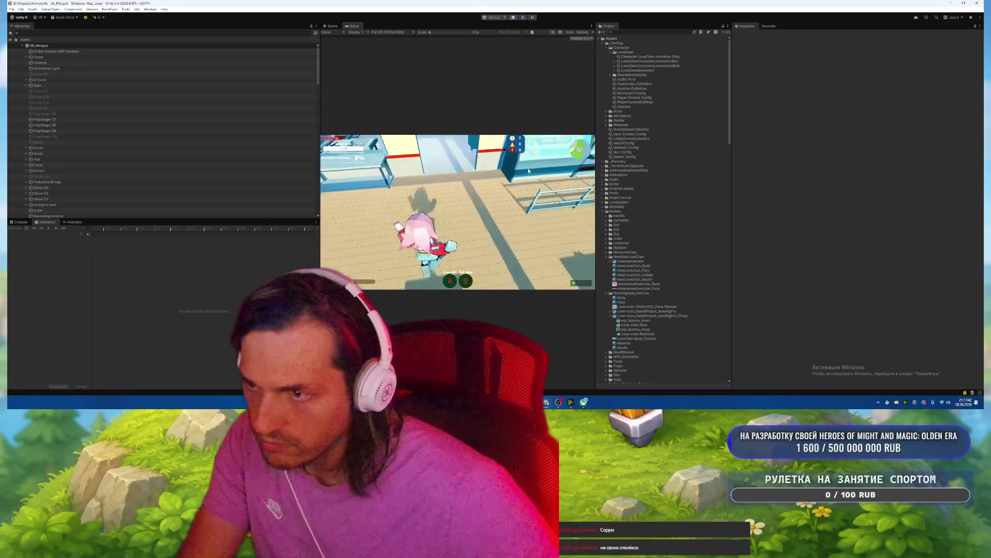
pyautogui.press('Escape')
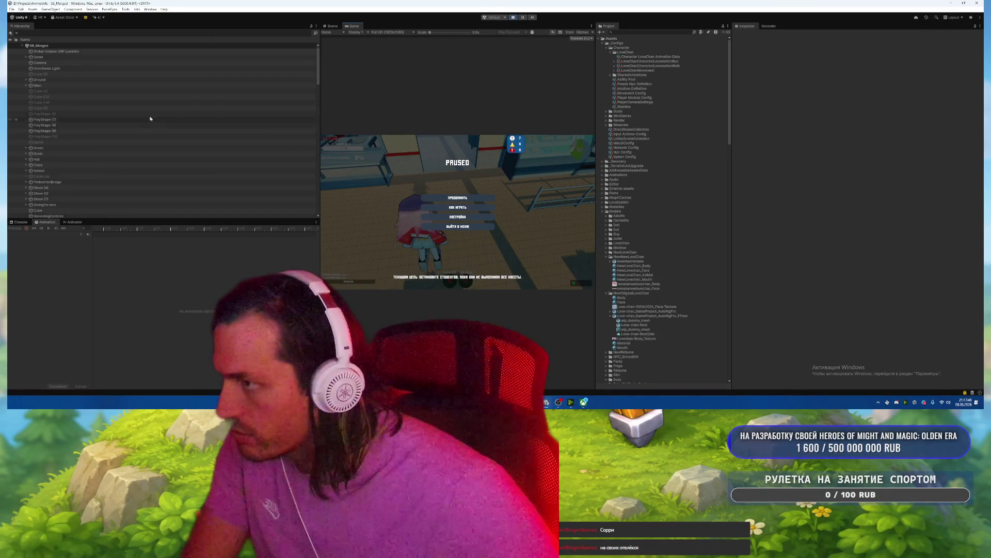
# Step: Select the character's Body mesh in the Scene view, keeping the Love-chan-Root|Idle clip
pyautogui.click(332, 27)
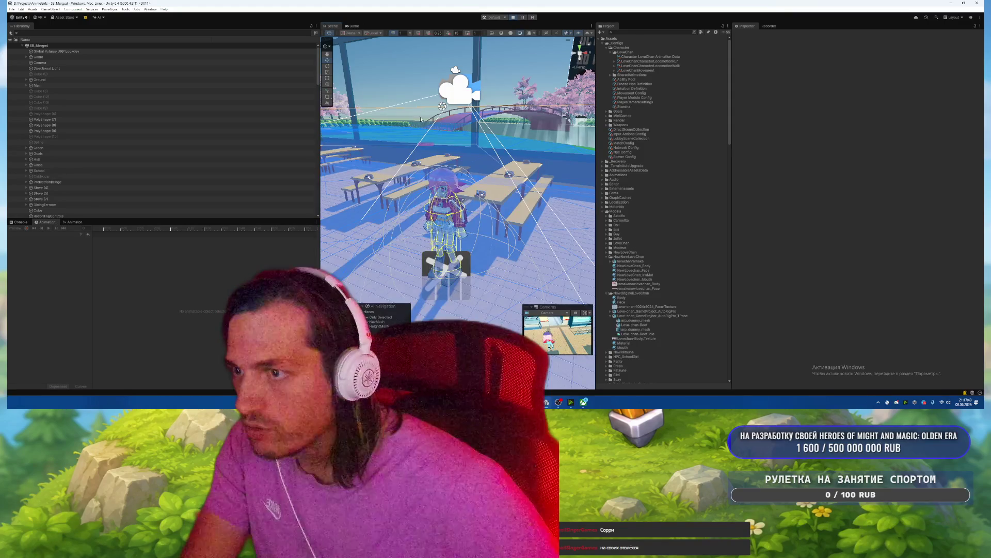
pyautogui.click(446, 183)
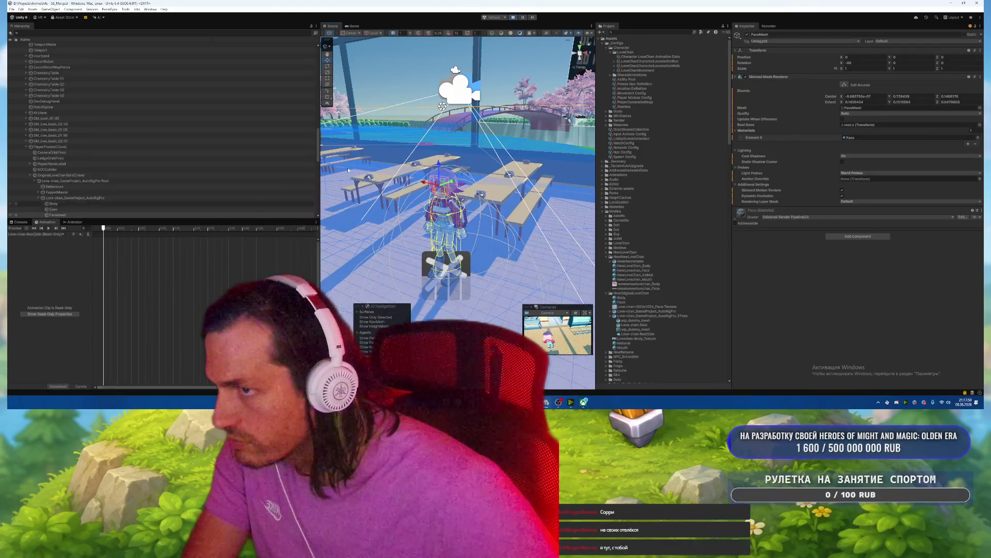
pyautogui.click(447, 178)
pyautogui.click(42, 235)
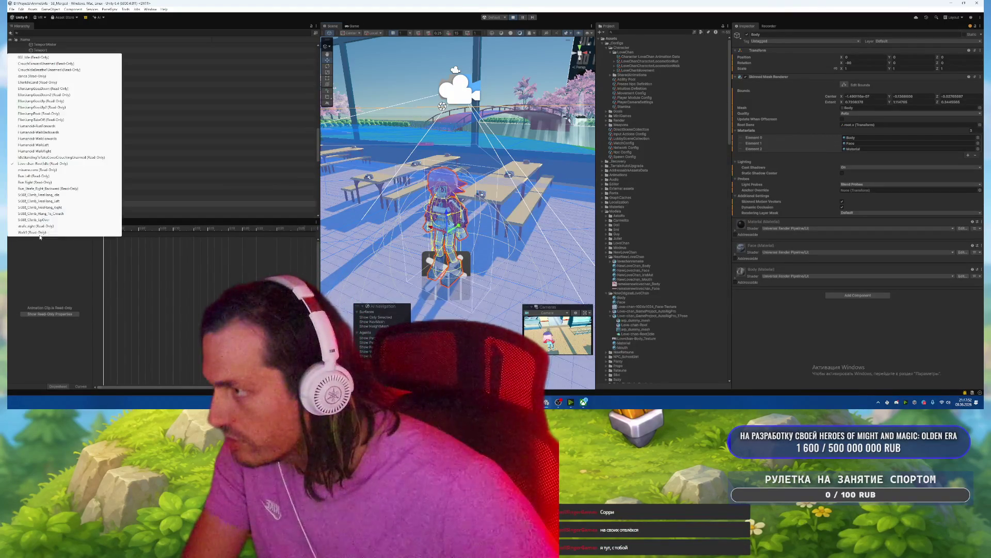
pyautogui.click(52, 164)
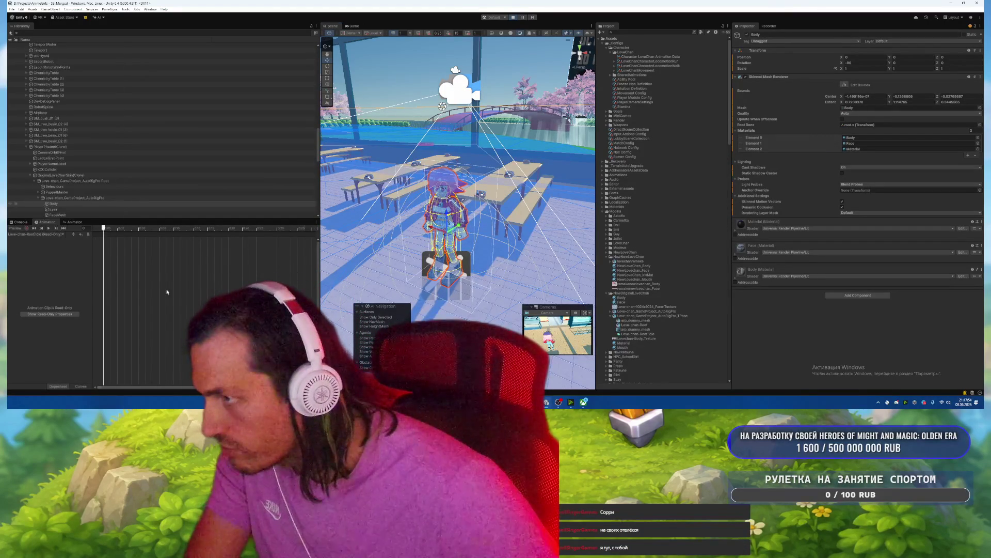
pyautogui.click(41, 235)
pyautogui.click(38, 277)
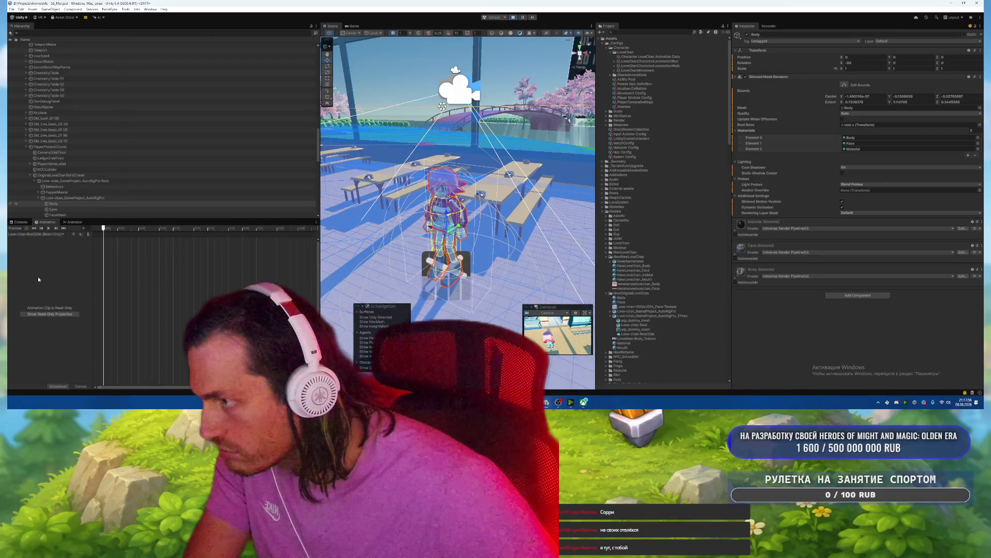
# Step: Show the clip's read-only property curves and widen the property names column
pyautogui.click(46, 315)
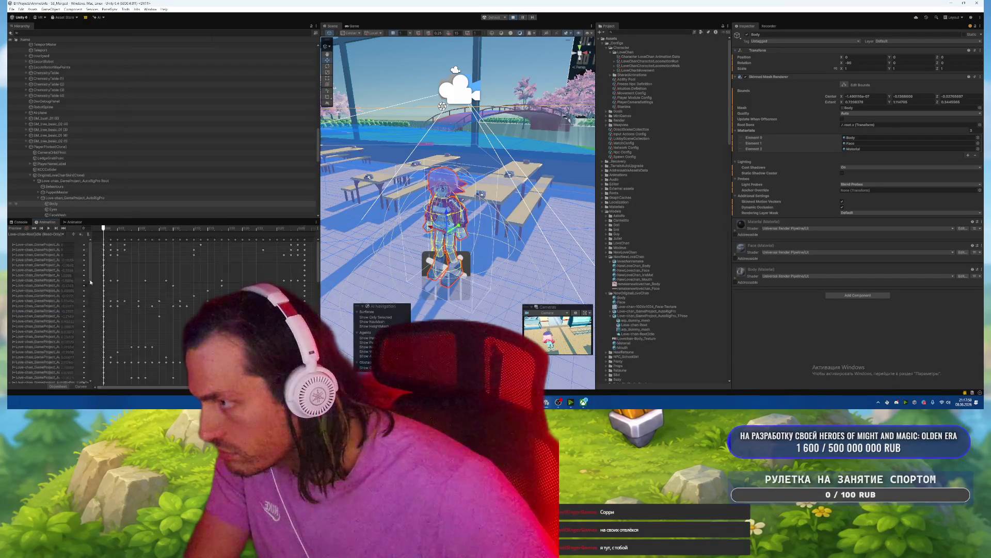
pyautogui.moveTo(92, 266); pyautogui.dragTo(145, 264)
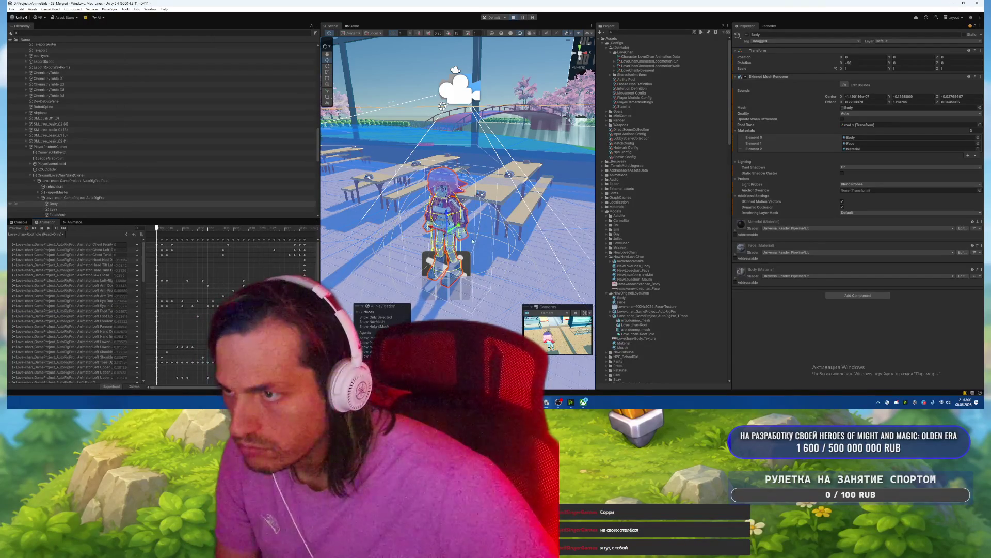
pyautogui.scroll(3, 471, 241)
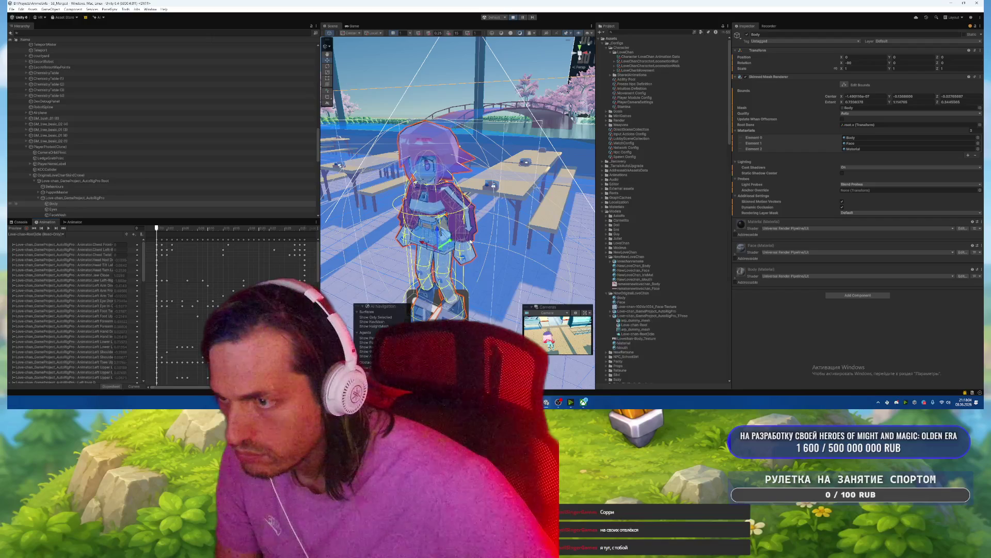
pyautogui.scroll(-15, 128, 274)
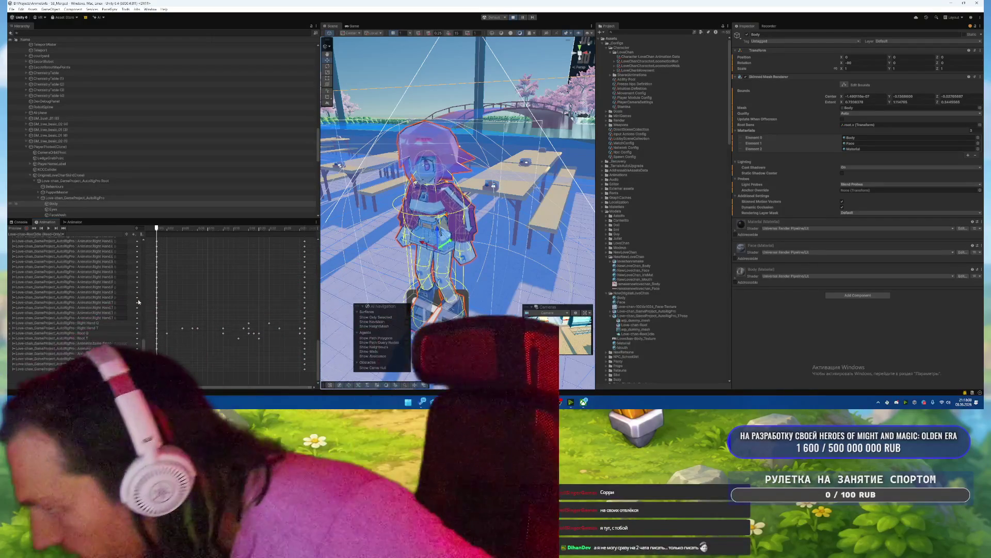
pyautogui.moveTo(145, 303); pyautogui.dragTo(194, 303)
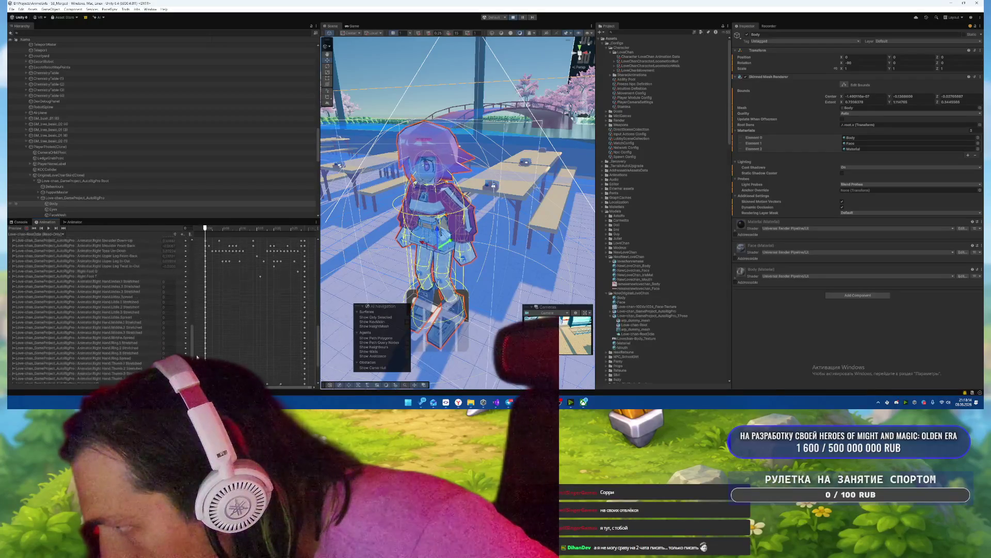
pyautogui.scroll(-3, 236, 278)
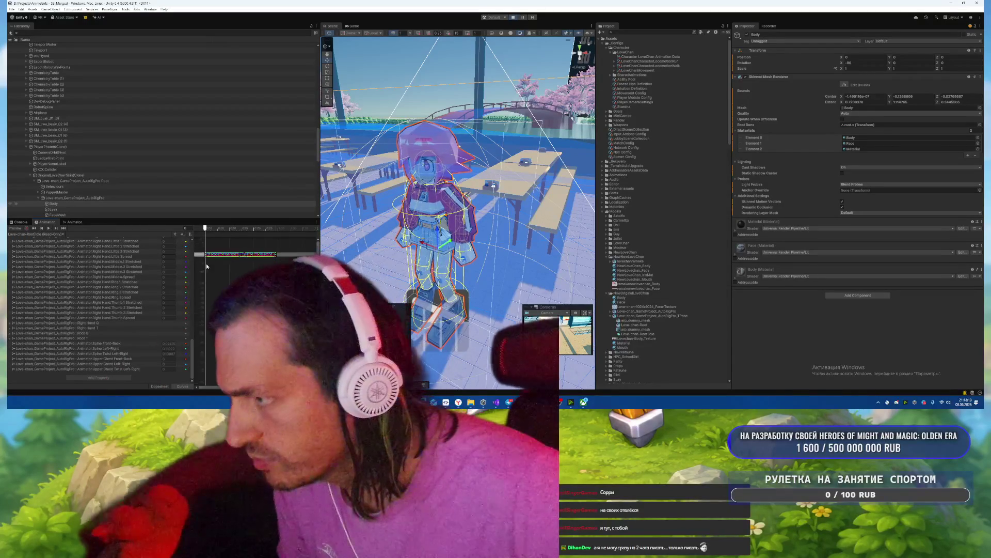
pyautogui.scroll(-2, 202, 266)
pyautogui.scroll(-2, 202, 266)
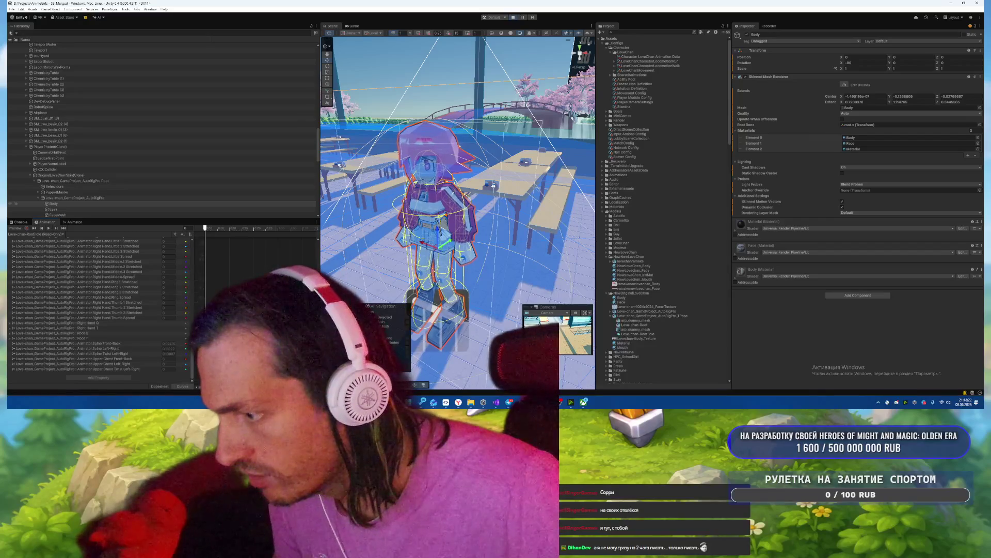
pyautogui.scroll(2, 233, 287)
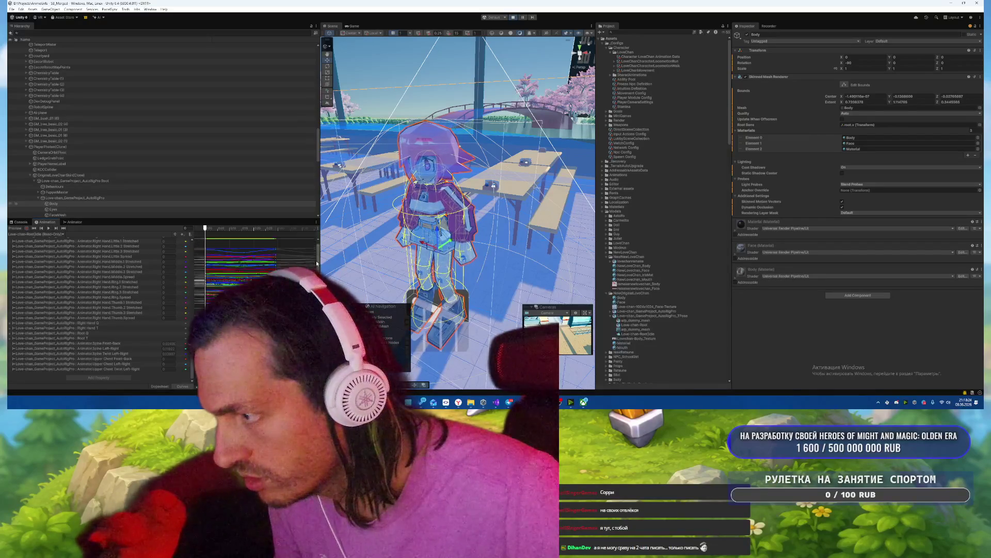
pyautogui.scroll(5, 233, 287)
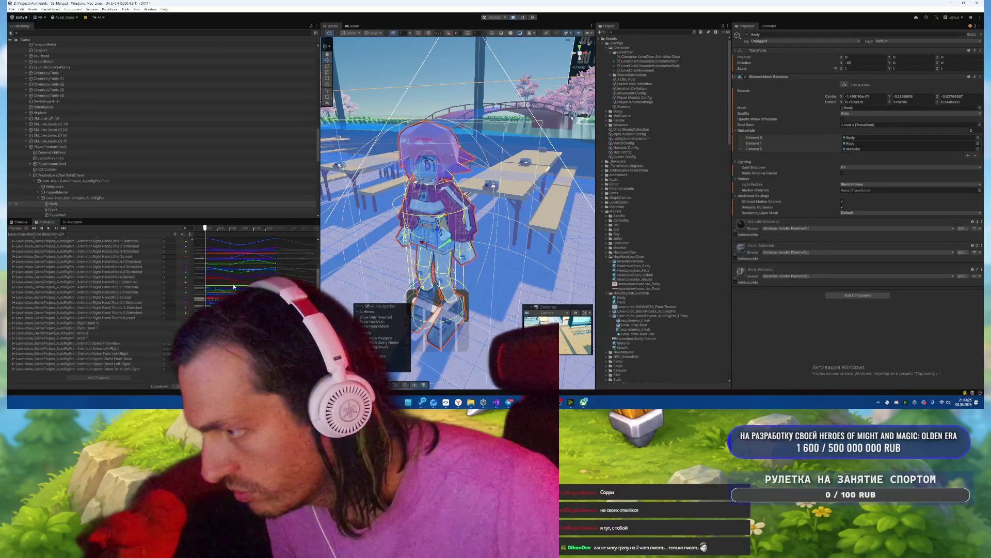
pyautogui.scroll(3, 233, 287)
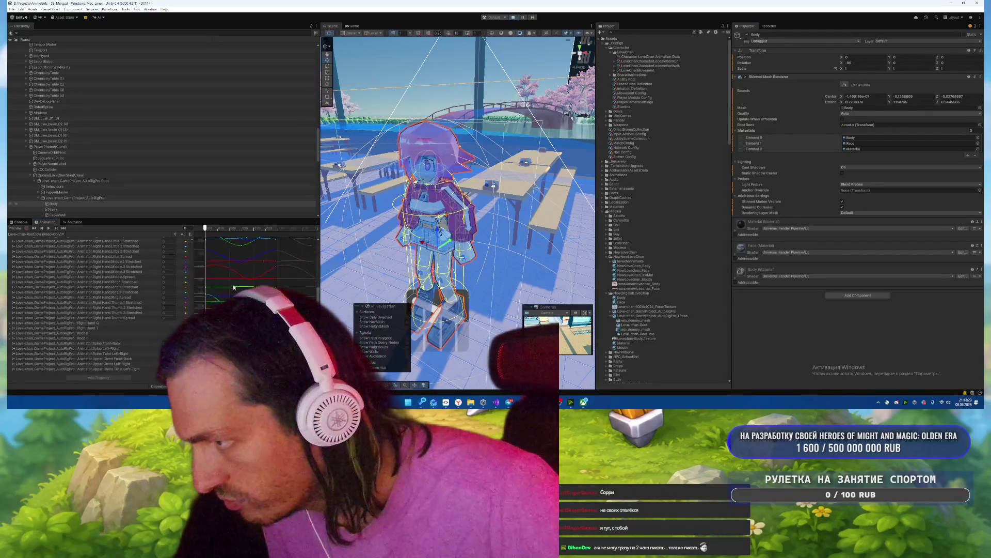
pyautogui.scroll(2, 233, 288)
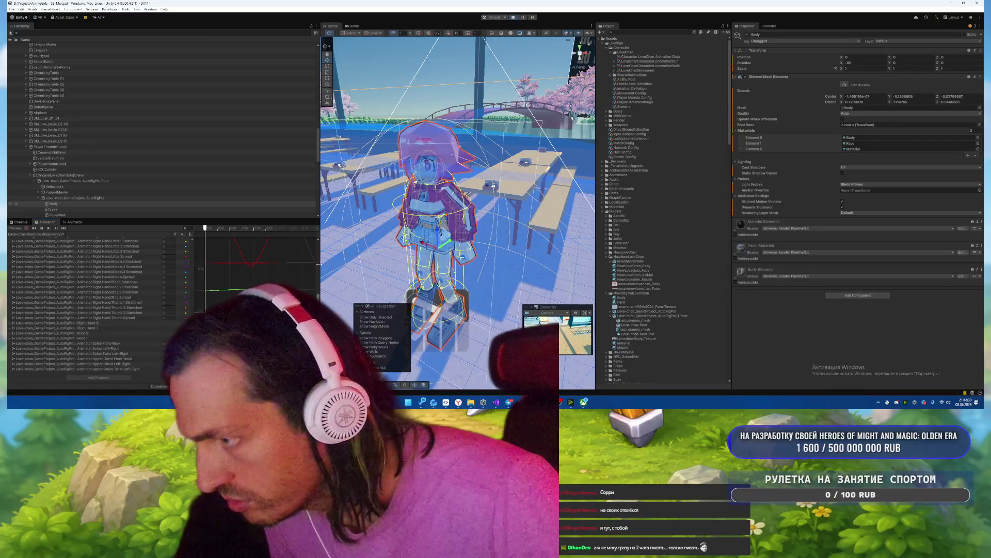
pyautogui.rightClick(46, 222)
pyautogui.hotkey('ctrl', 'p')
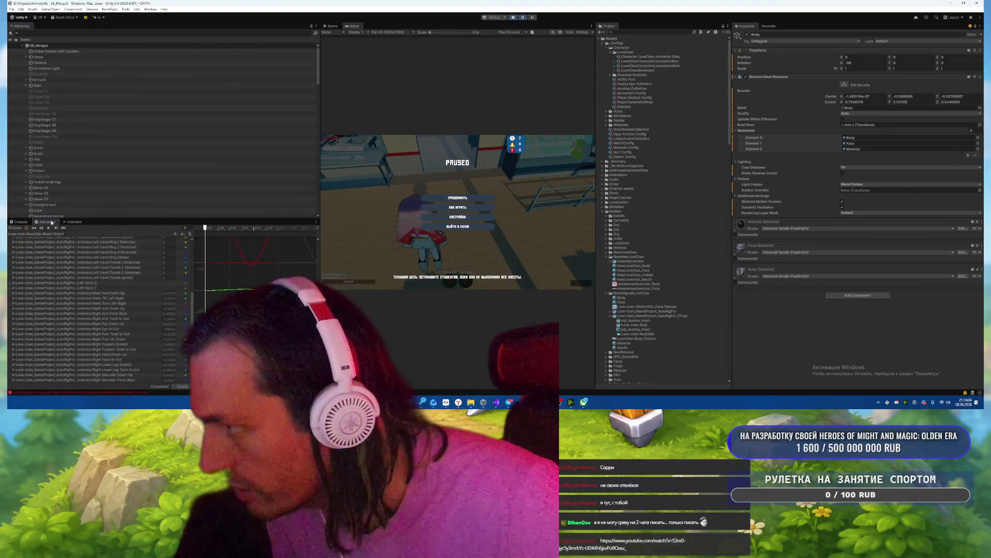
pyautogui.rightClick(47, 222)
pyautogui.click(66, 234)
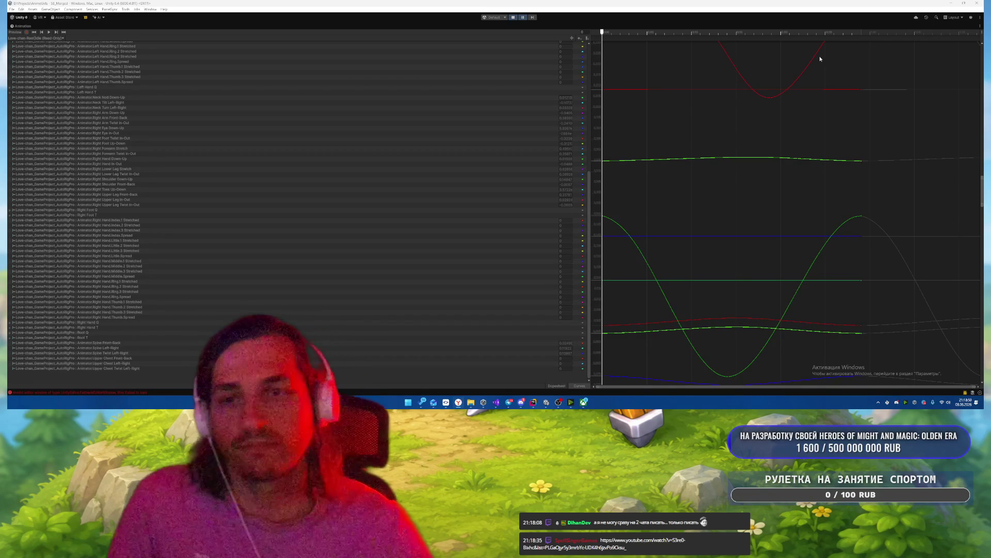
pyautogui.scroll(-1, 737, 234)
pyautogui.scroll(-1, 737, 234)
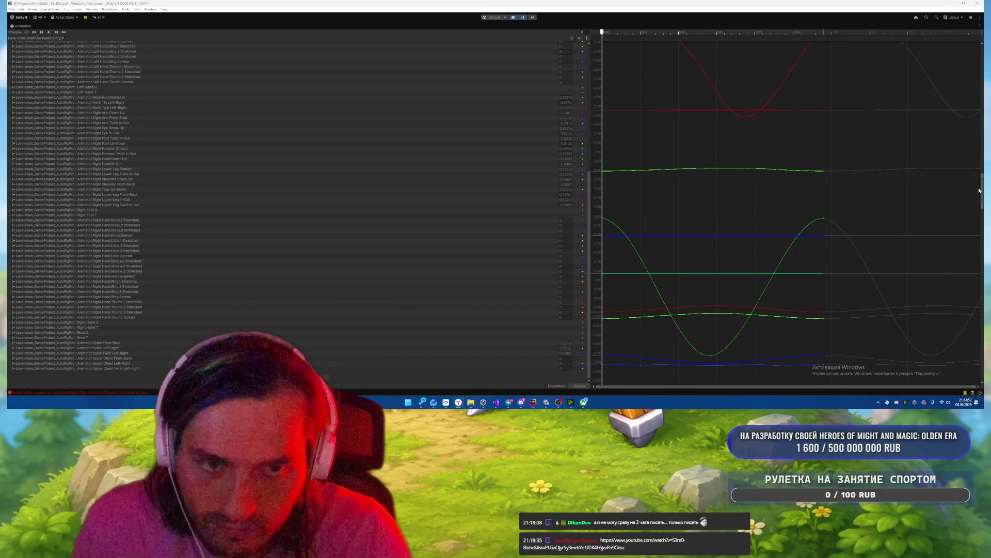
pyautogui.moveTo(982, 168); pyautogui.dragTo(981, 54)
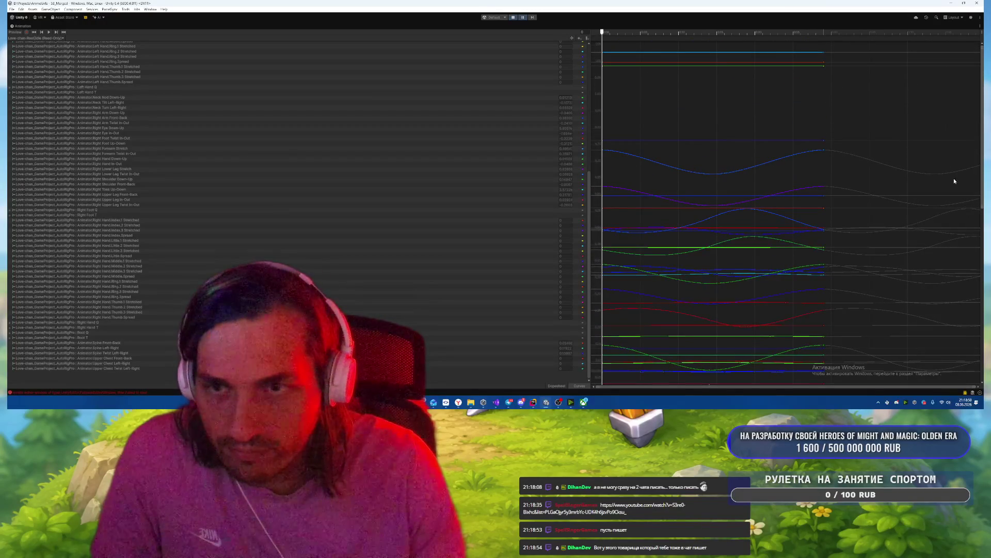
pyautogui.scroll(-1, 901, 267)
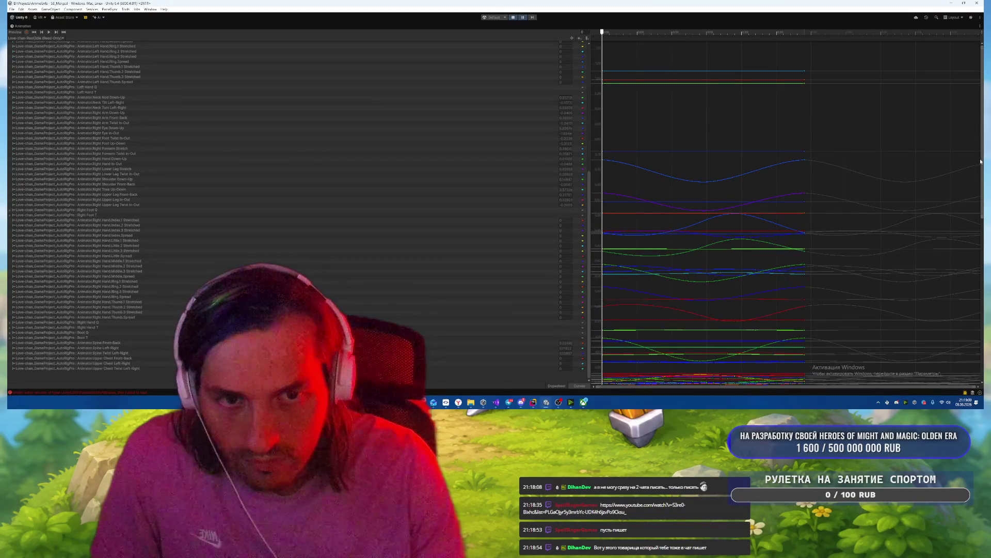
pyautogui.moveTo(981, 178); pyautogui.dragTo(957, 329)
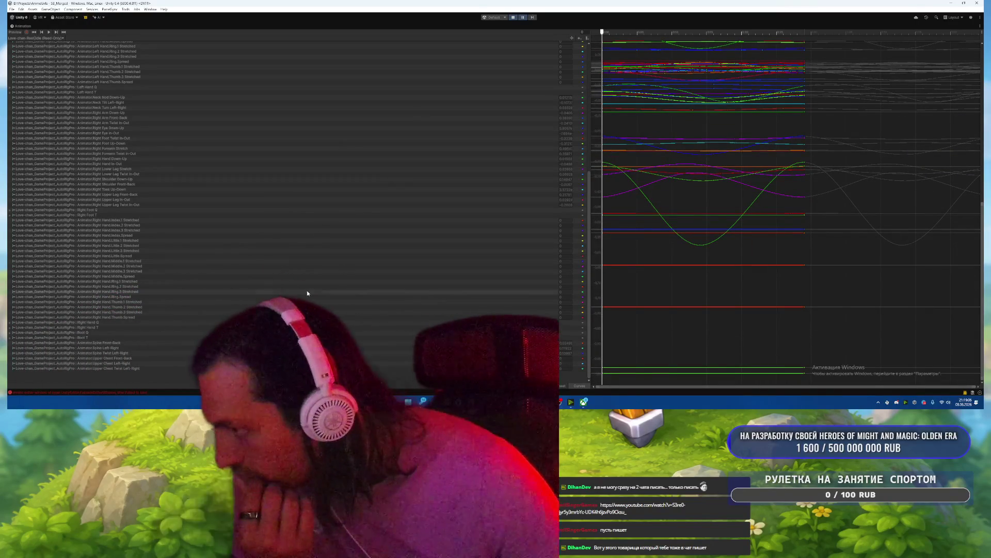
pyautogui.scroll(10, 307, 293)
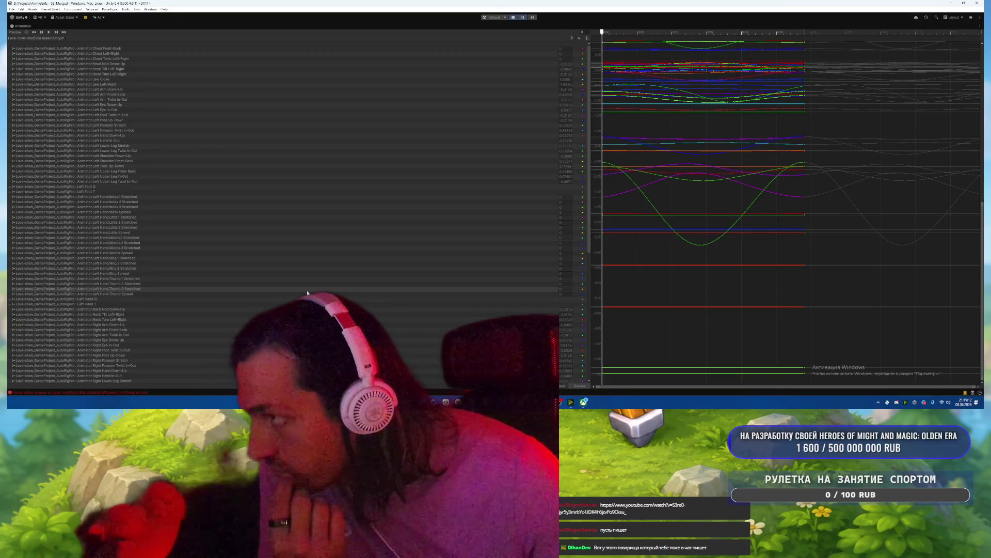
pyautogui.scroll(-5, 307, 290)
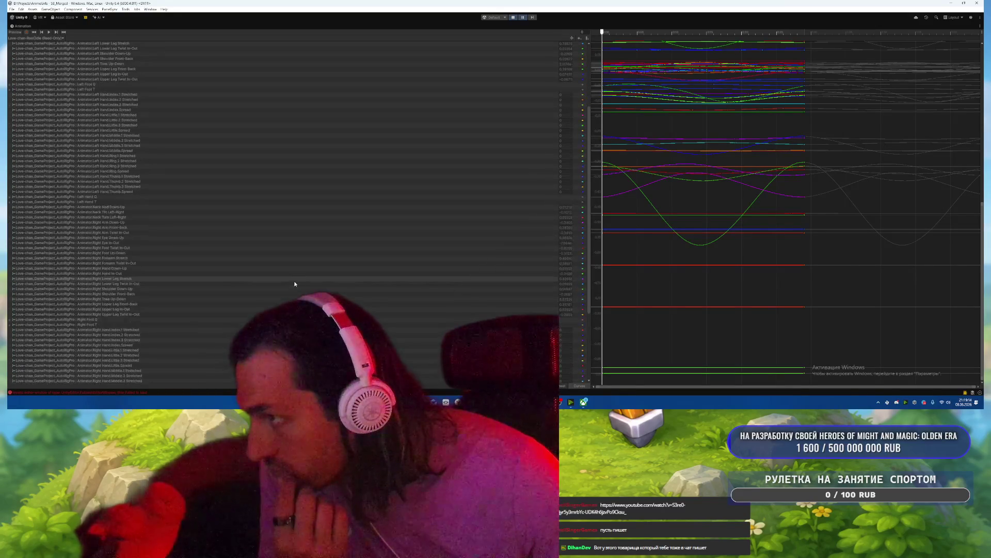
pyautogui.scroll(5, 298, 285)
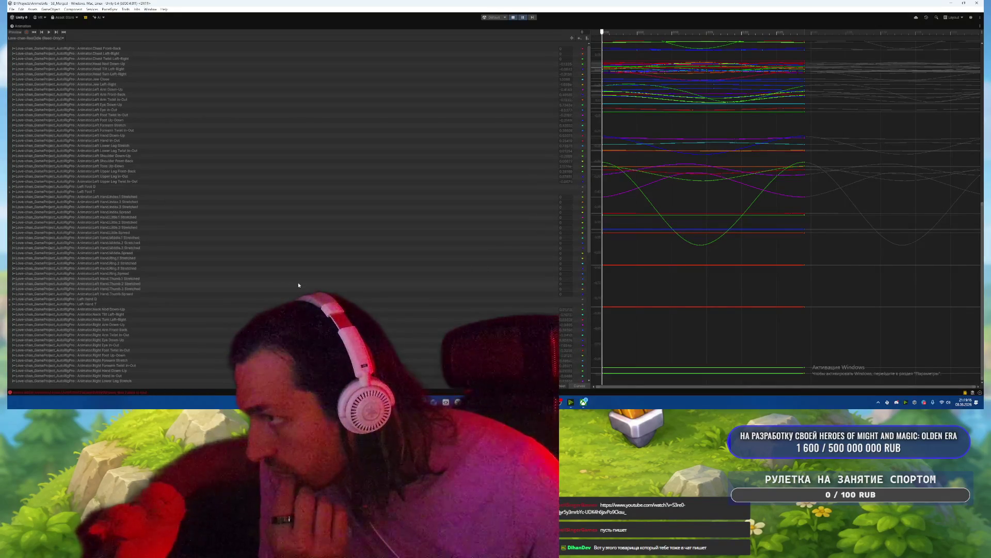
# Step: Inspect the Left Arm Front-Back, Down-Up and Twist In-Out muscle curves one at a time
pyautogui.click(160, 99)
pyautogui.click(170, 95)
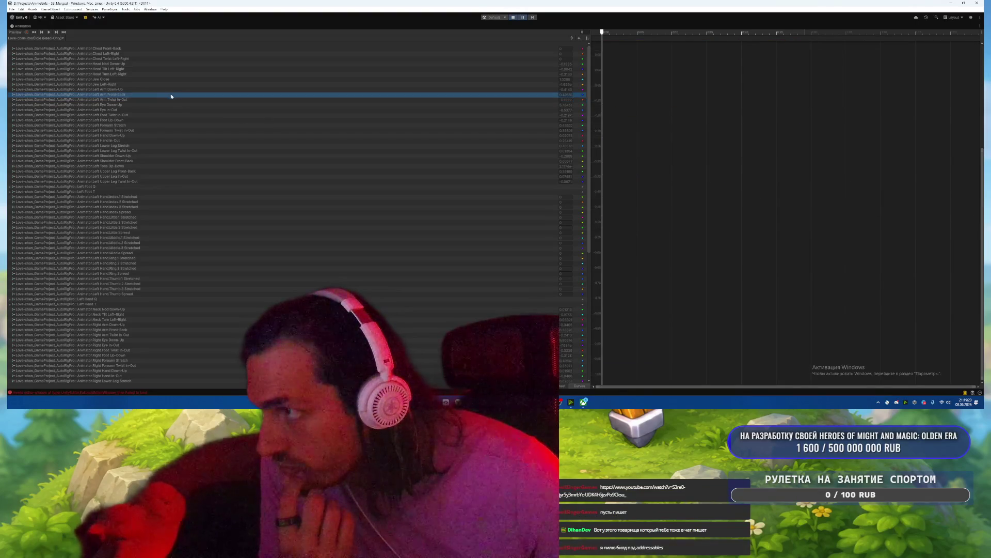
pyautogui.press('Up')
pyautogui.click(158, 96)
pyautogui.click(151, 100)
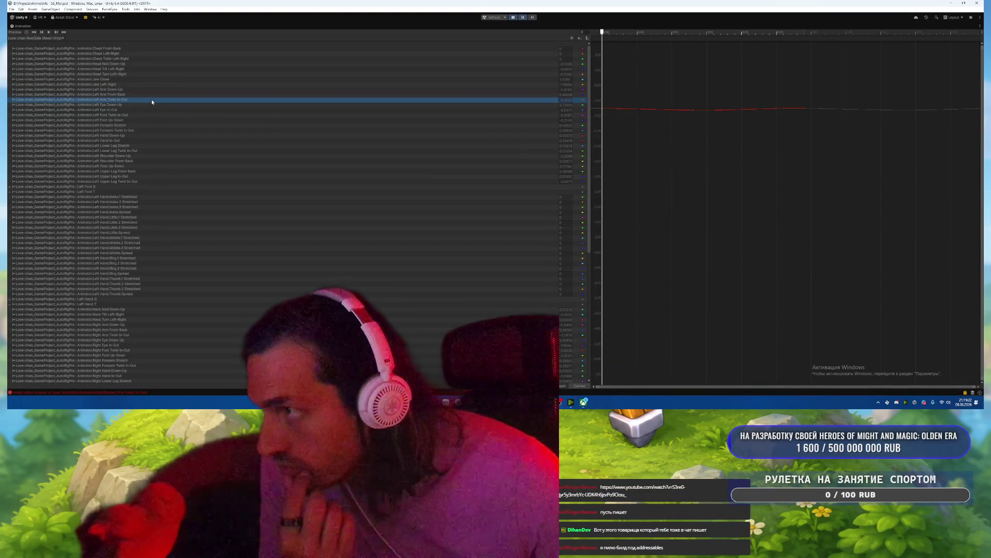
# Step: Compare the Left Eye Down-Up and In-Out curves, settling on Left Eye Down-Up
pyautogui.click(144, 104)
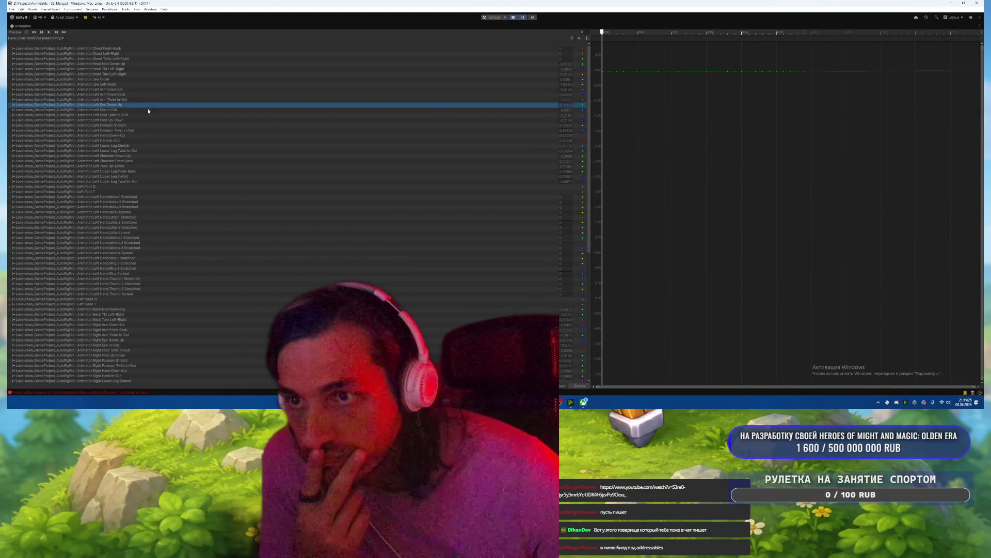
pyautogui.click(148, 108)
pyautogui.press('Up')
pyautogui.press('Up')
pyautogui.press('Down')
pyautogui.press('Down')
pyautogui.press('Up')
pyautogui.press('Down')
pyautogui.press('Up')
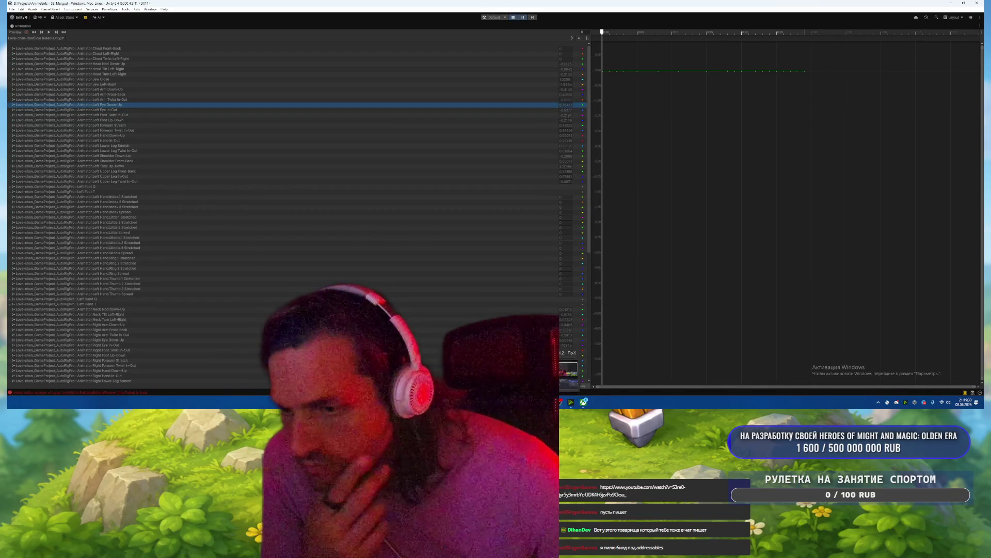
# Step: Check the code editor, then un-maximize the Animation window to restore the full layout
pyautogui.hotkey('alt', 'Tab')
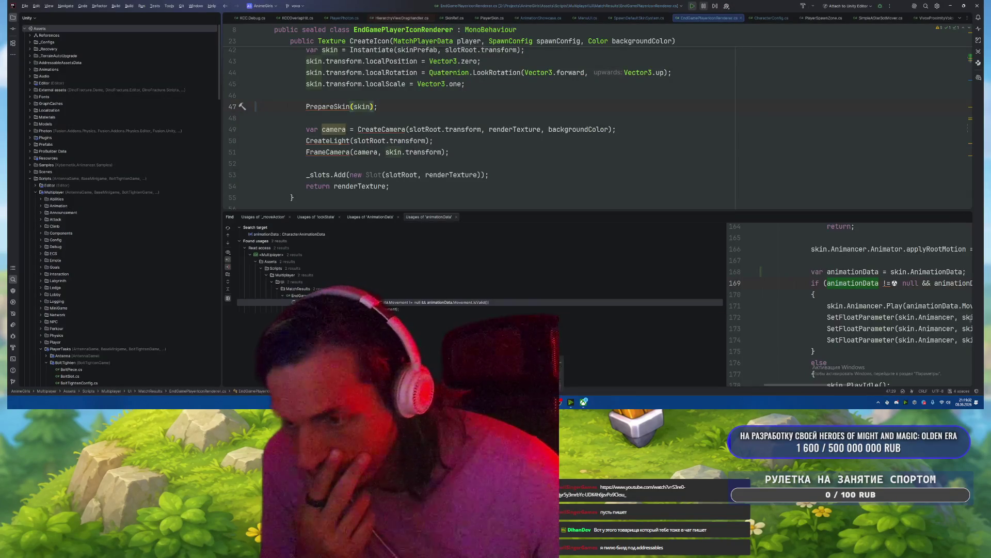
pyautogui.hotkey('alt', 'Tab')
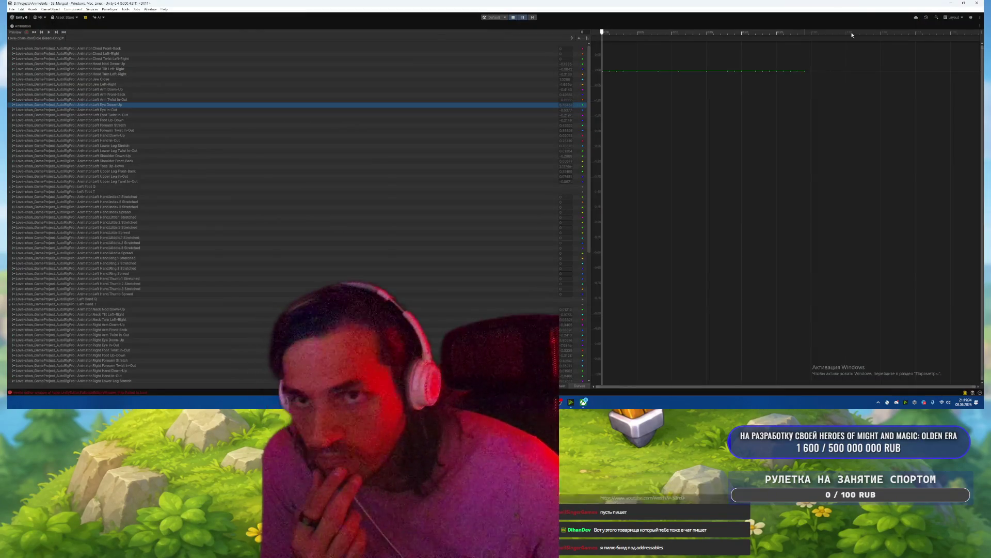
pyautogui.rightClick(20, 27)
pyautogui.click(36, 31)
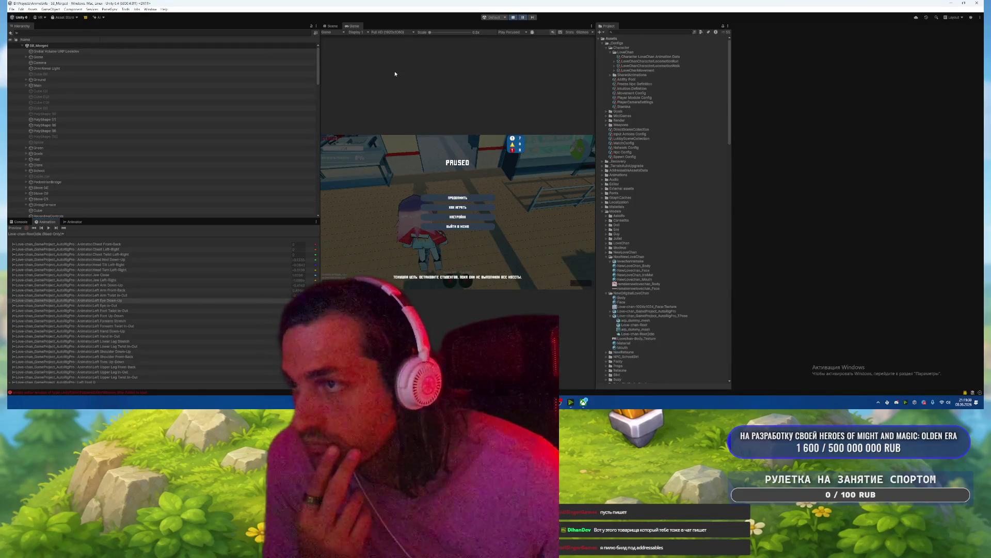
# Step: Select the character's Body mesh in the Scene view and glance at the paused game
pyautogui.click(331, 26)
pyautogui.click(439, 143)
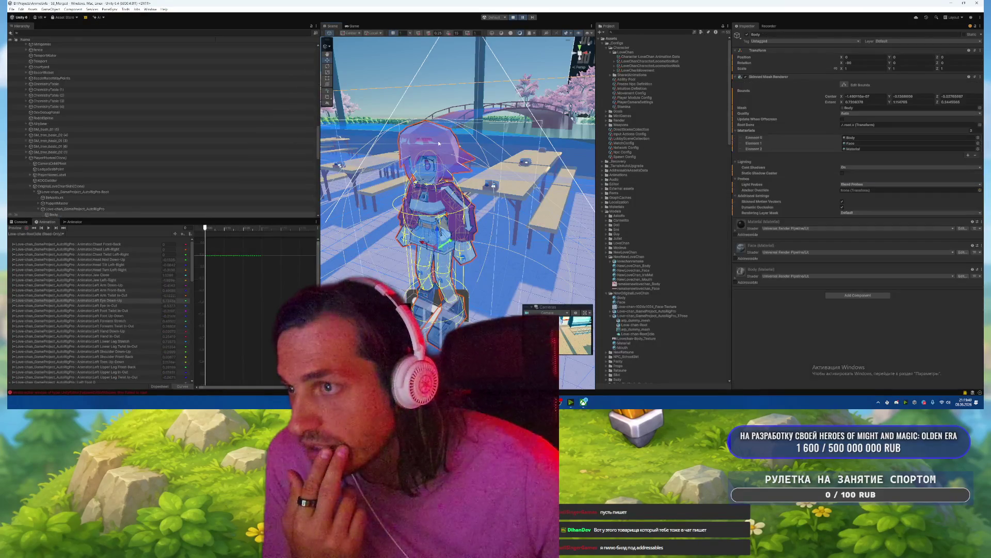
pyautogui.click(522, 17)
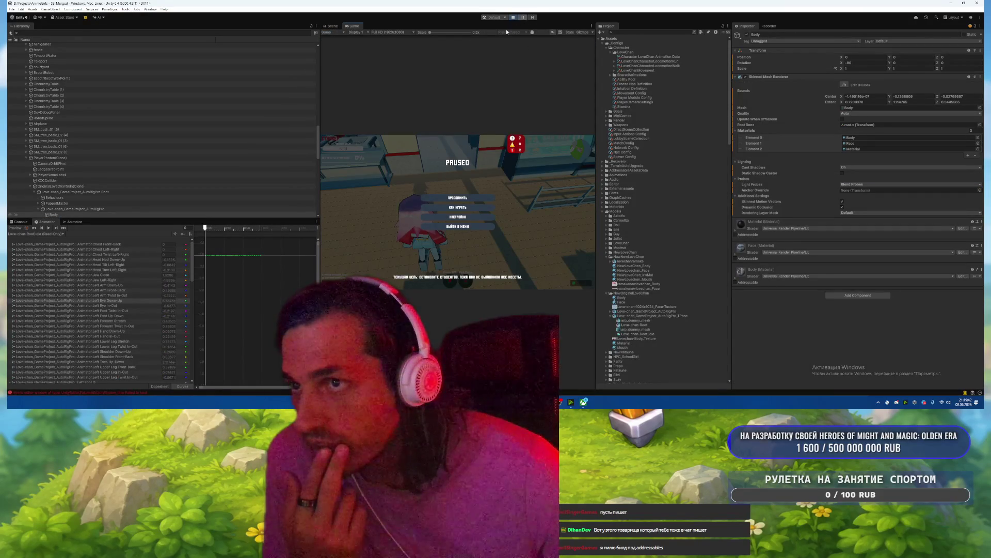
pyautogui.click(329, 26)
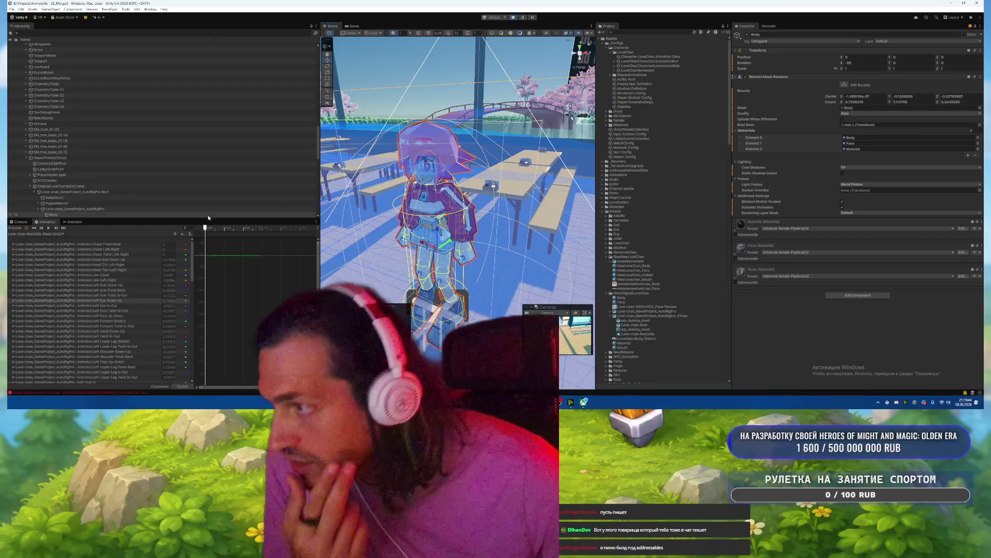
# Step: Expand the Love-chan-Root skeleton down through Zipper, root.x and spine_01.x in the Hierarchy
pyautogui.scroll(-3, 90, 196)
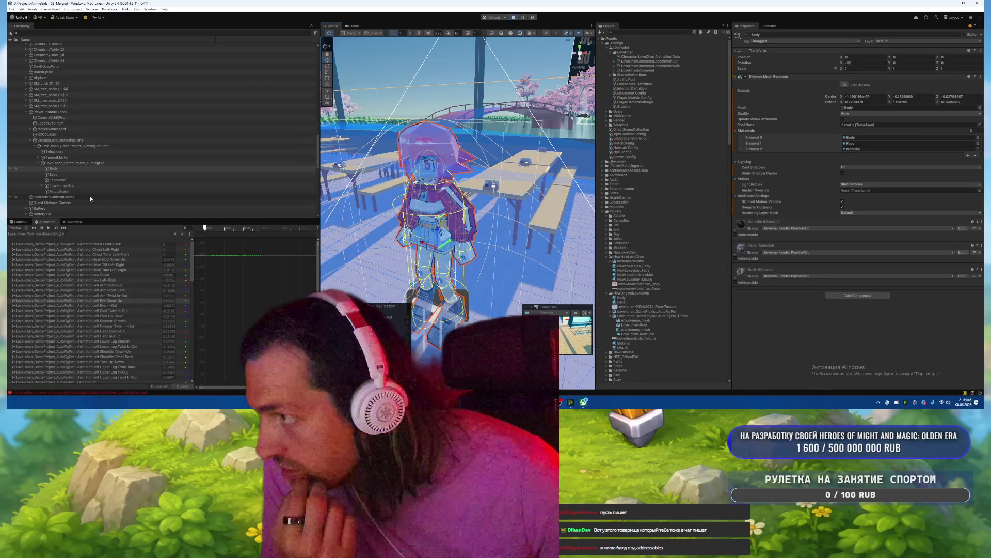
pyautogui.click(43, 185)
pyautogui.scroll(-3, 44, 170)
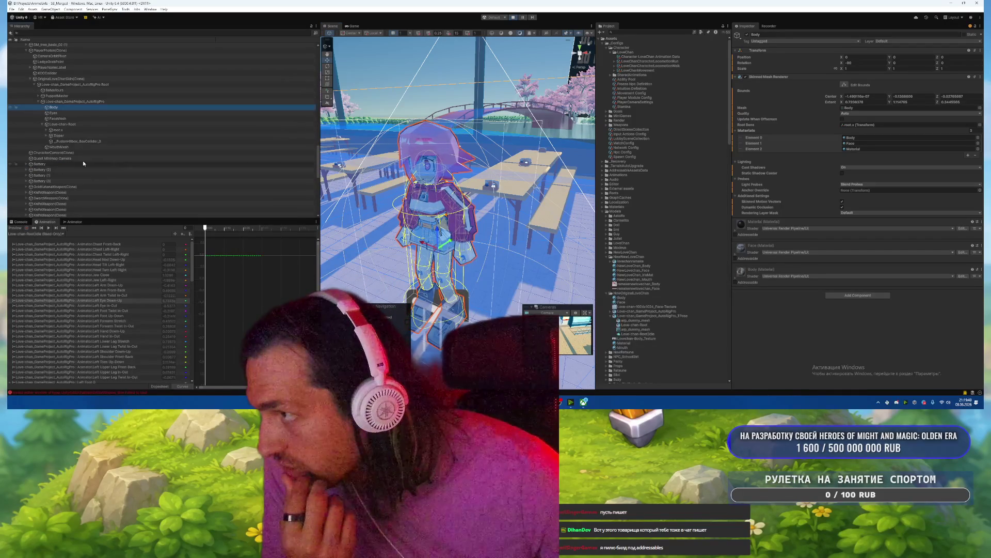
pyautogui.click(47, 135)
pyautogui.click(65, 141)
pyautogui.press('Up')
pyautogui.press('Up')
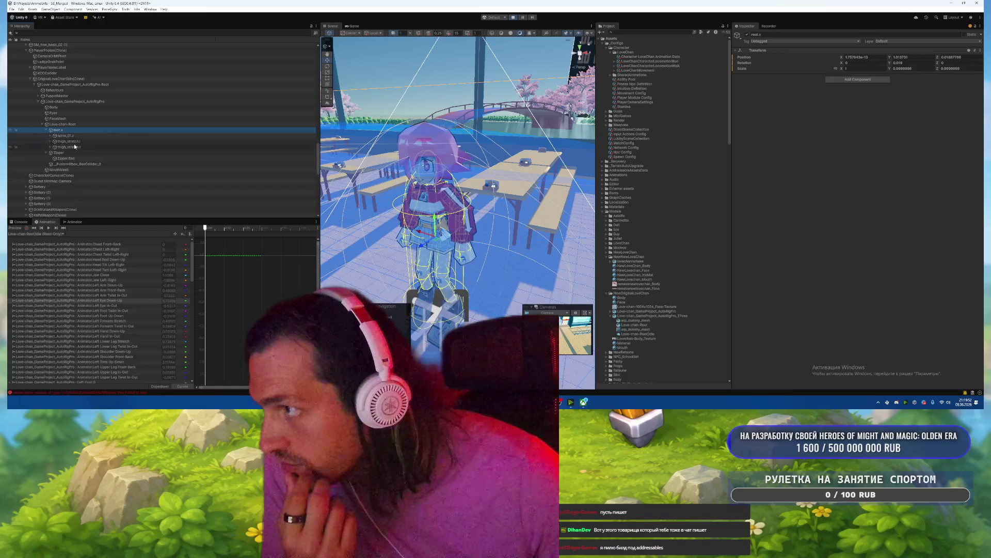
pyautogui.press('Right')
pyautogui.press('Down')
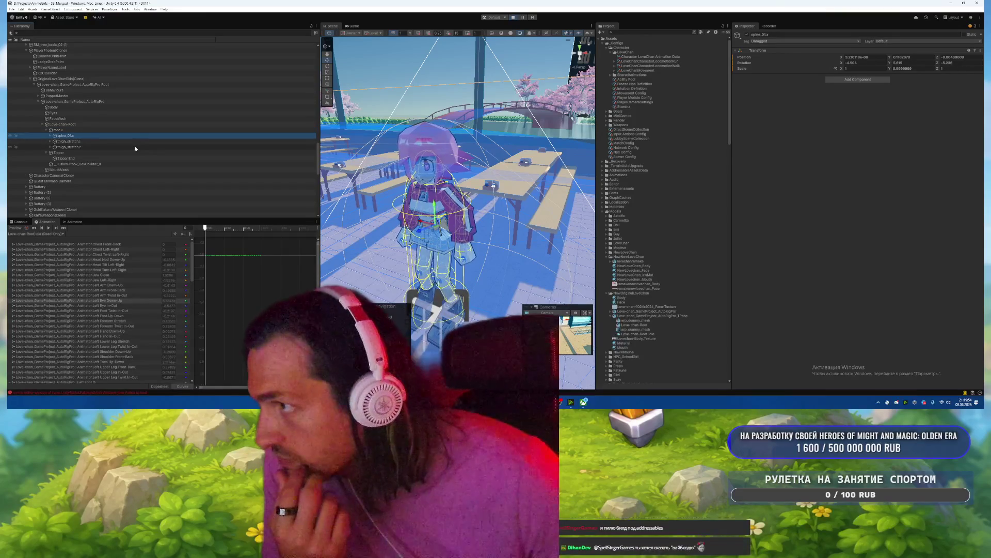
pyautogui.press('Right')
# Step: Expand spine_02.x, neck.x and head.x to reveal the head bones
pyautogui.press('Down')
pyautogui.press('Down')
pyautogui.press('Down')
pyautogui.press('Up')
pyautogui.press('Right')
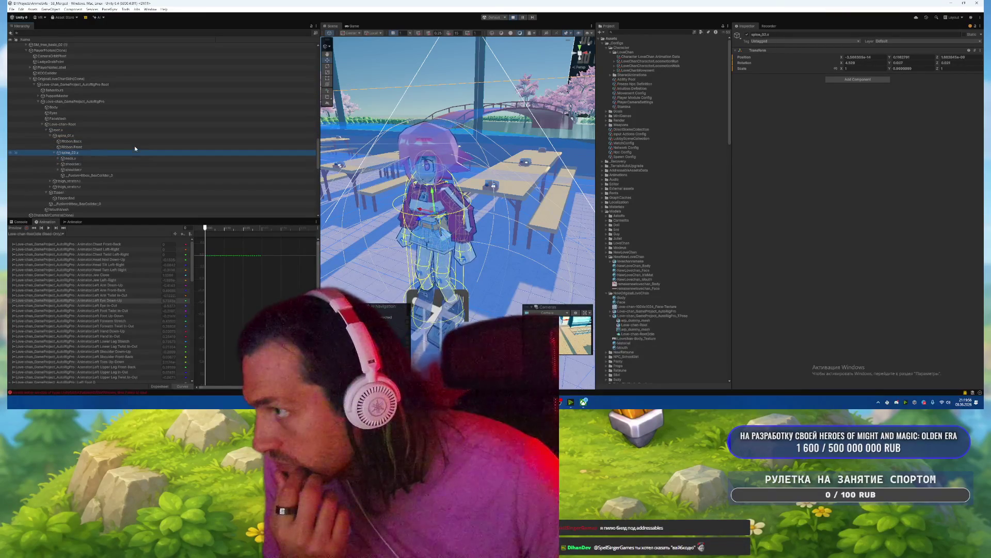
pyautogui.press('Down')
pyautogui.press('Right')
pyautogui.press('Down')
pyautogui.press('Right')
# Step: Browse the Bang1.R, Eye.L, EyeEnd.L, Eye.R and EyeEnd.R bones
pyautogui.press('Down')
pyautogui.press('Down')
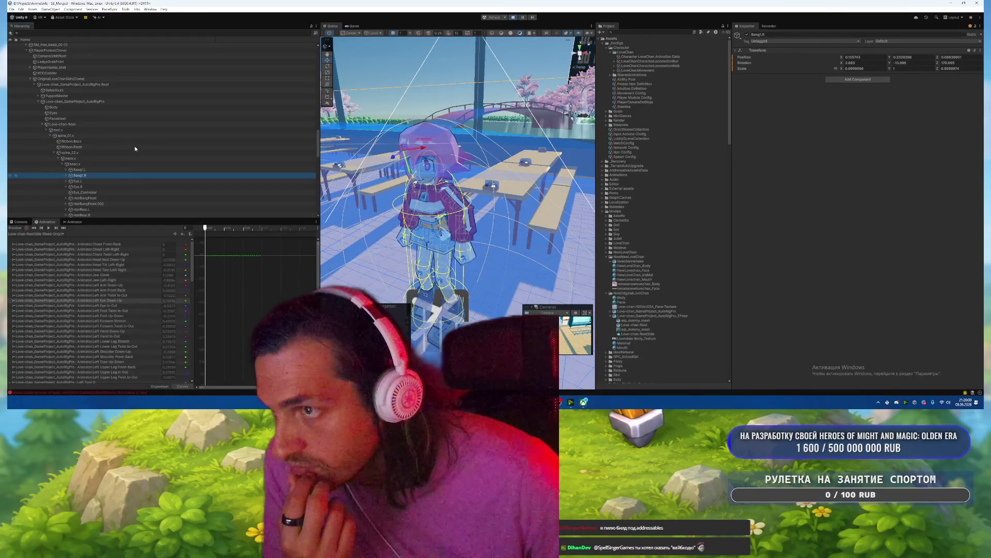
pyautogui.press('Down')
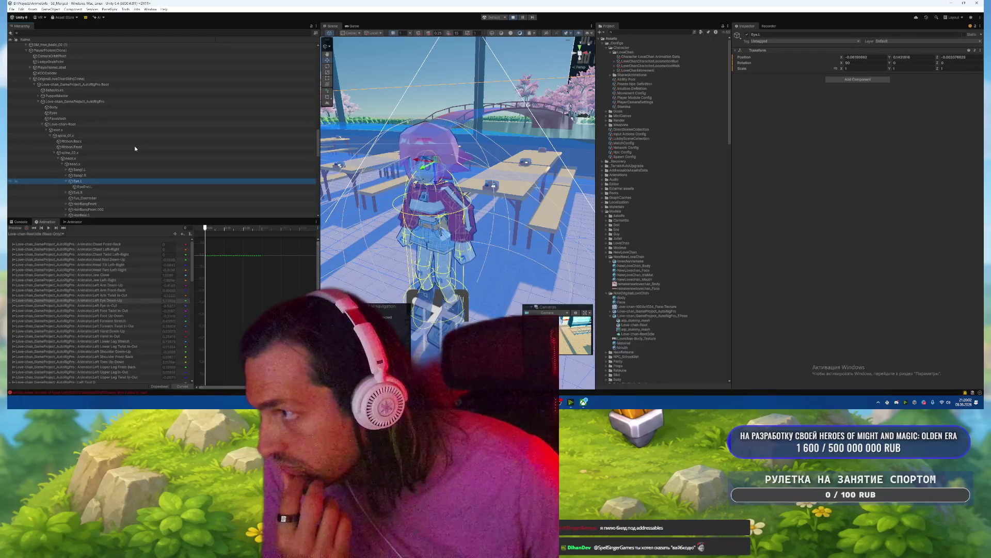
pyautogui.press('Right')
pyautogui.press('Down')
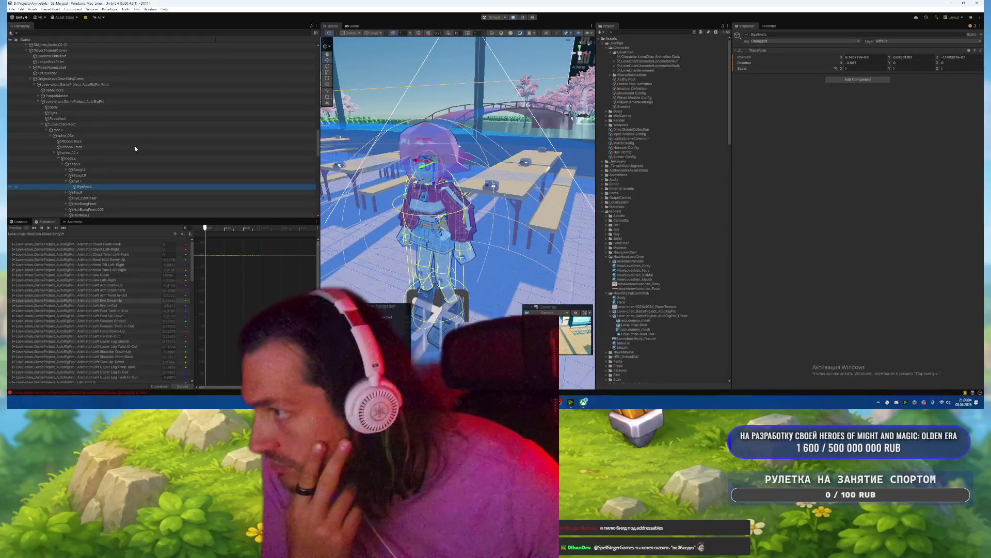
pyautogui.scroll(-3, 136, 148)
pyautogui.click(117, 132)
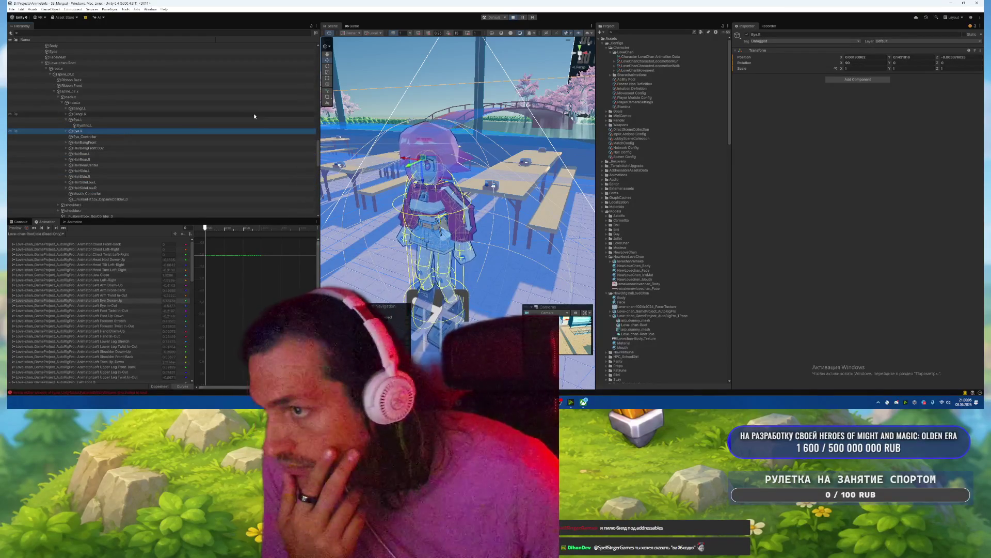
pyautogui.press('Right')
pyautogui.press('Down')
pyautogui.press('Up')
pyautogui.press('Down')
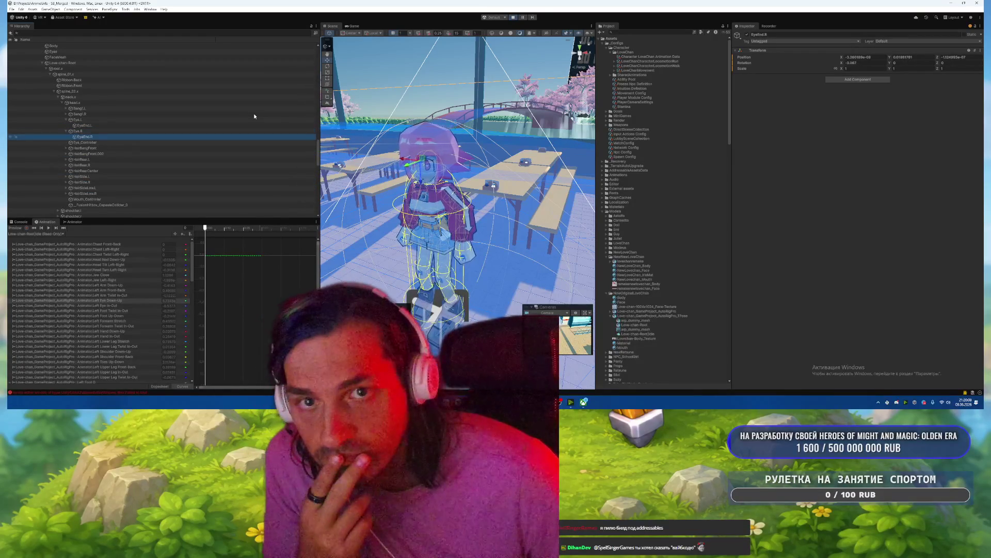
pyautogui.press('Up')
# Step: Check the Eye_Controller and Mouth_Controller objects and the HairRear.L bone with its HairRear.L.001 child
pyautogui.click(191, 143)
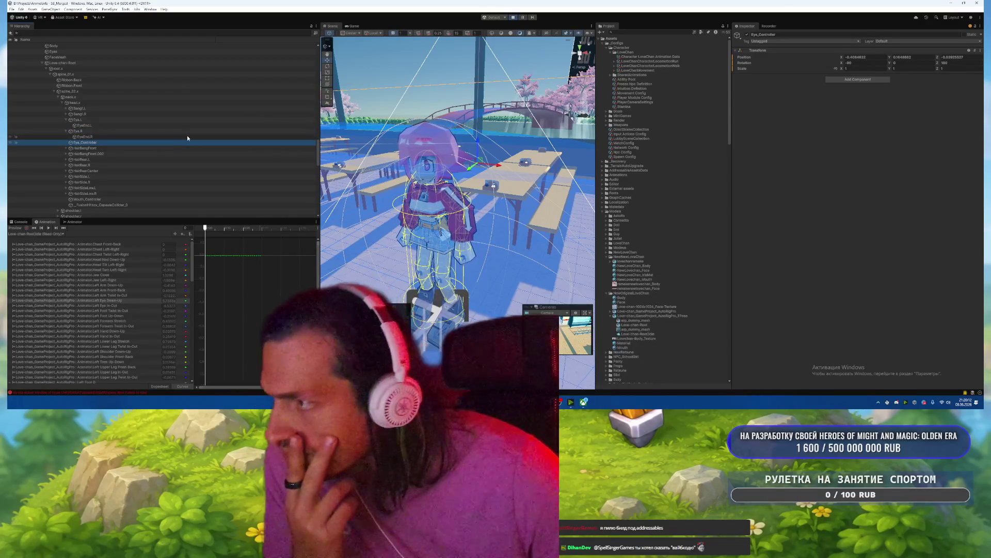
pyautogui.click(137, 199)
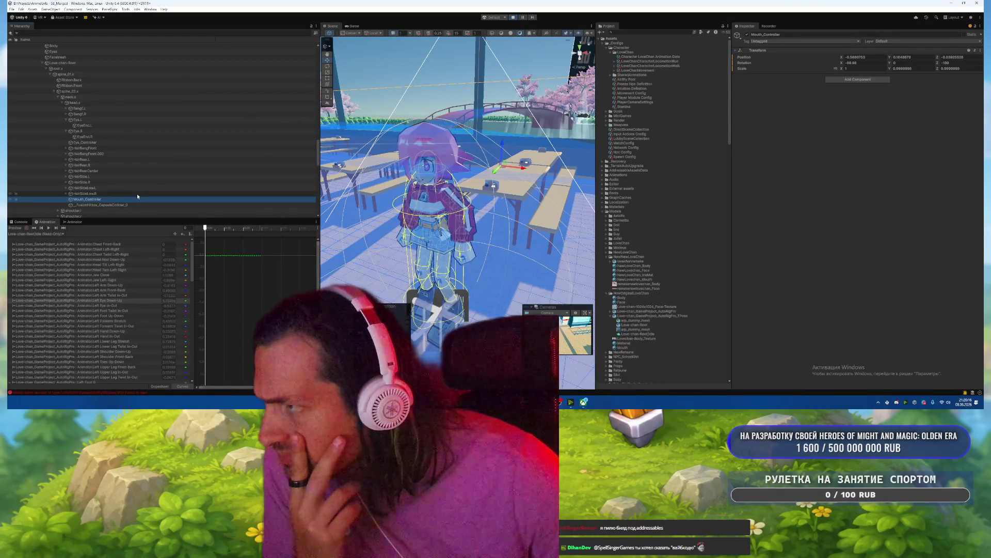
pyautogui.click(113, 159)
pyautogui.press('Right')
pyautogui.press('Down')
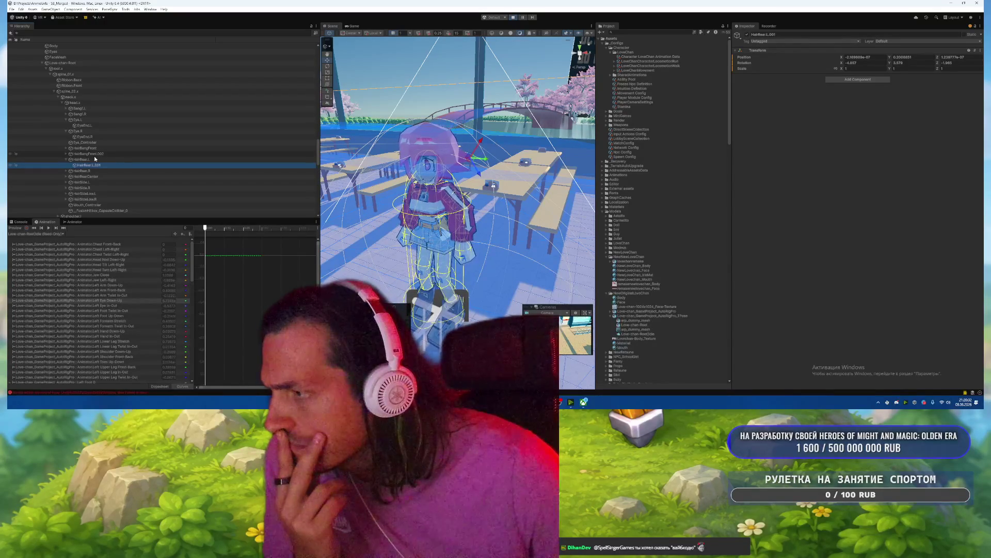
# Step: Inspect HairBangFront and its HairBangFront.001 child, then select the TPose model in the Project panel
pyautogui.click(89, 120)
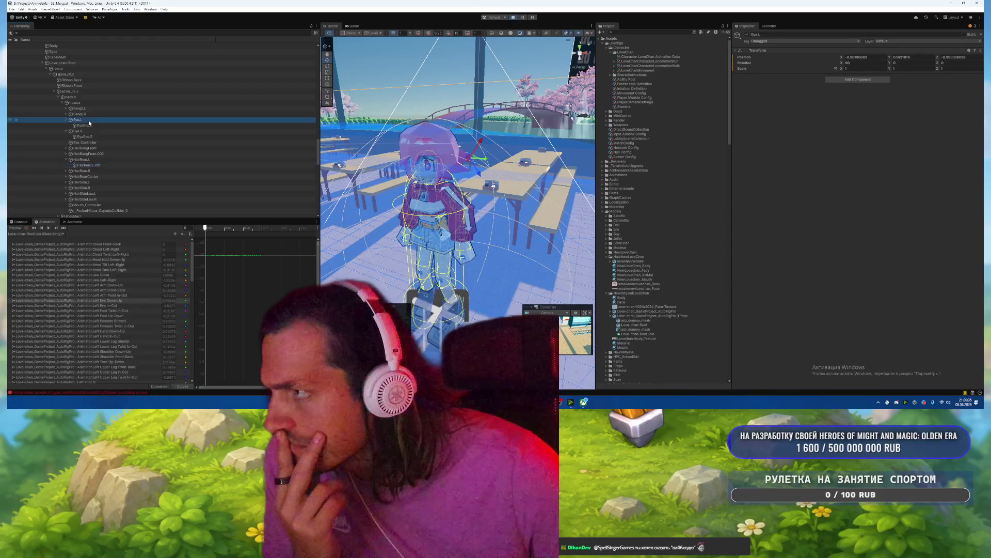
pyautogui.click(91, 131)
pyautogui.click(93, 148)
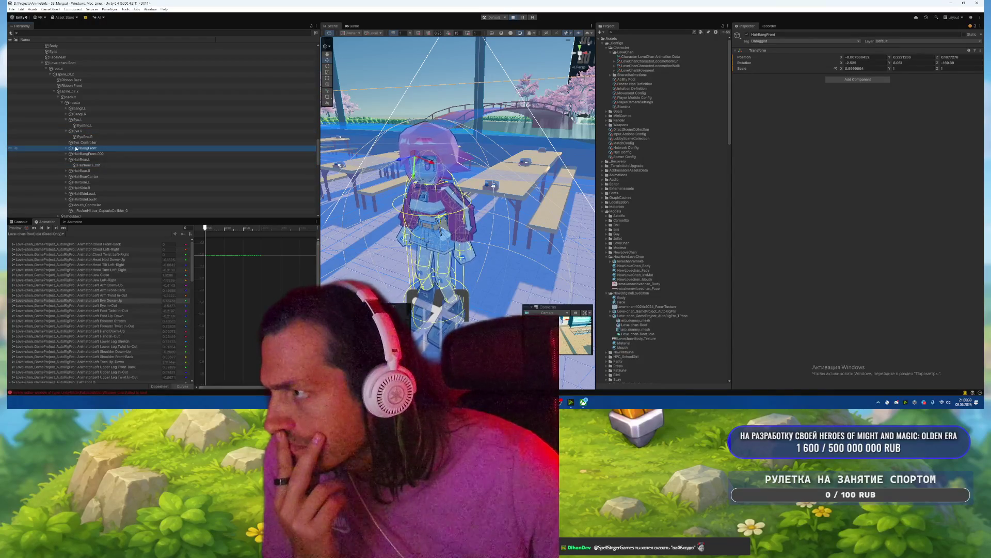
pyautogui.click(66, 149)
pyautogui.click(92, 153)
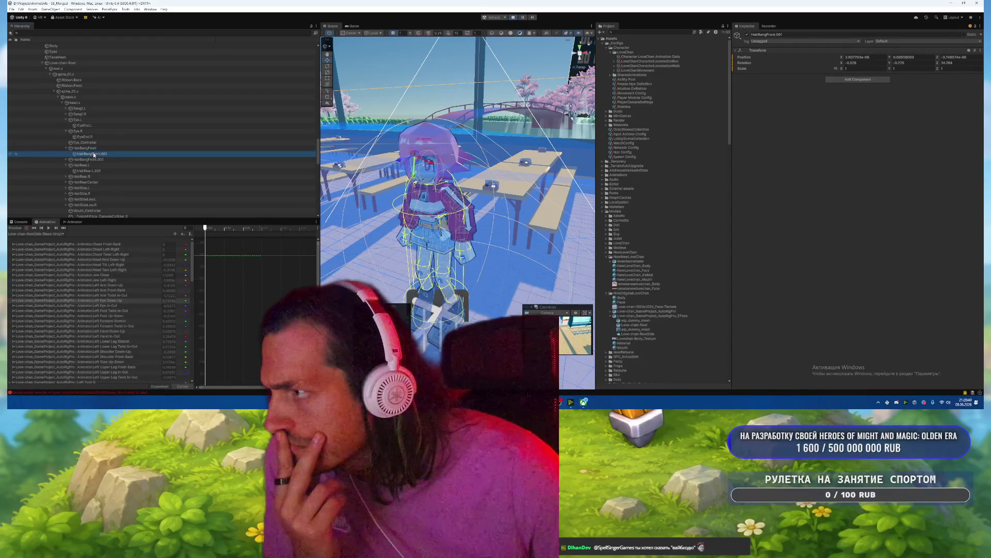
pyautogui.click(93, 150)
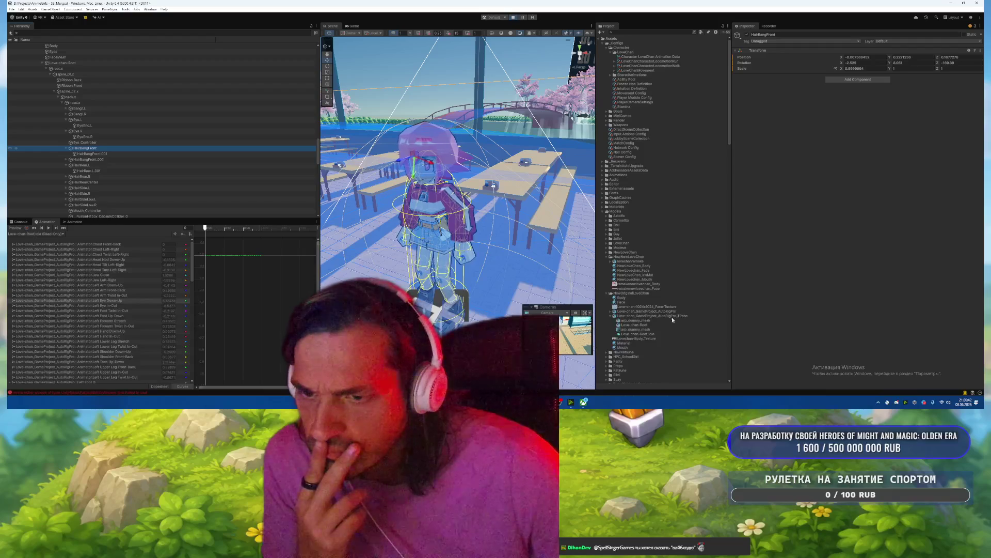
pyautogui.click(649, 315)
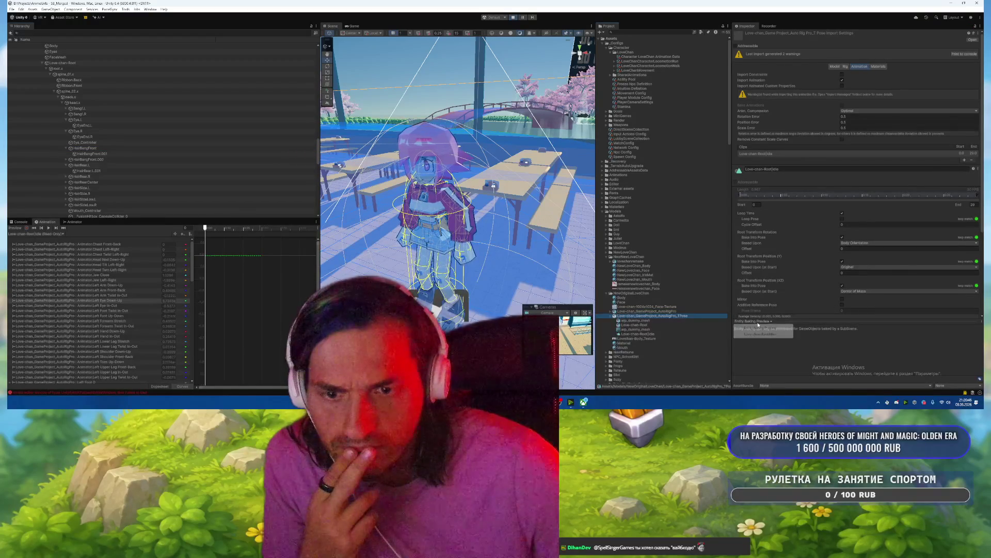
# Step: Enlarge and turn the Inspector model preview, then bring the Scene view close to the character's face
pyautogui.moveTo(763, 328); pyautogui.dragTo(782, 158)
pyautogui.moveTo(764, 268); pyautogui.dragTo(827, 243)
pyautogui.scroll(5, 826, 243)
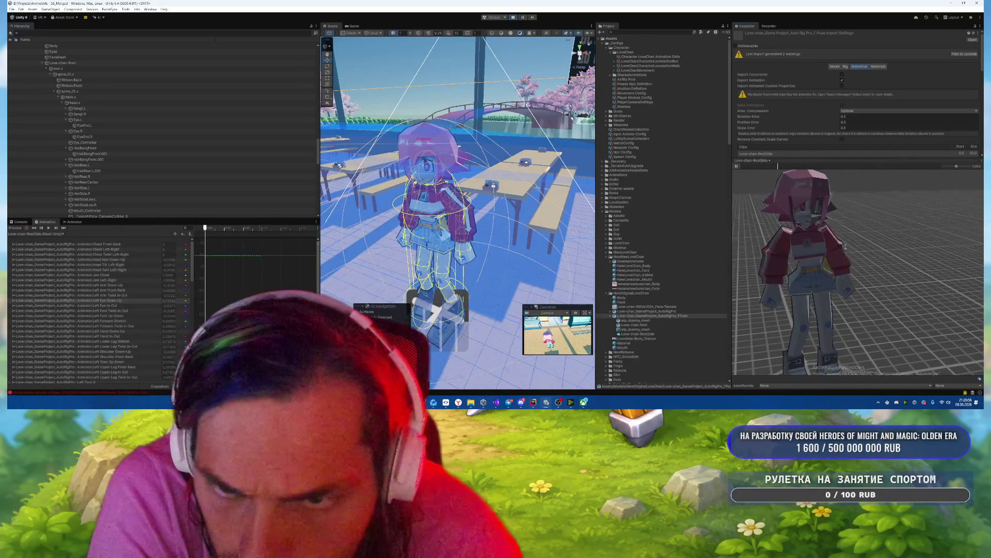
pyautogui.moveTo(834, 246); pyautogui.dragTo(811, 226)
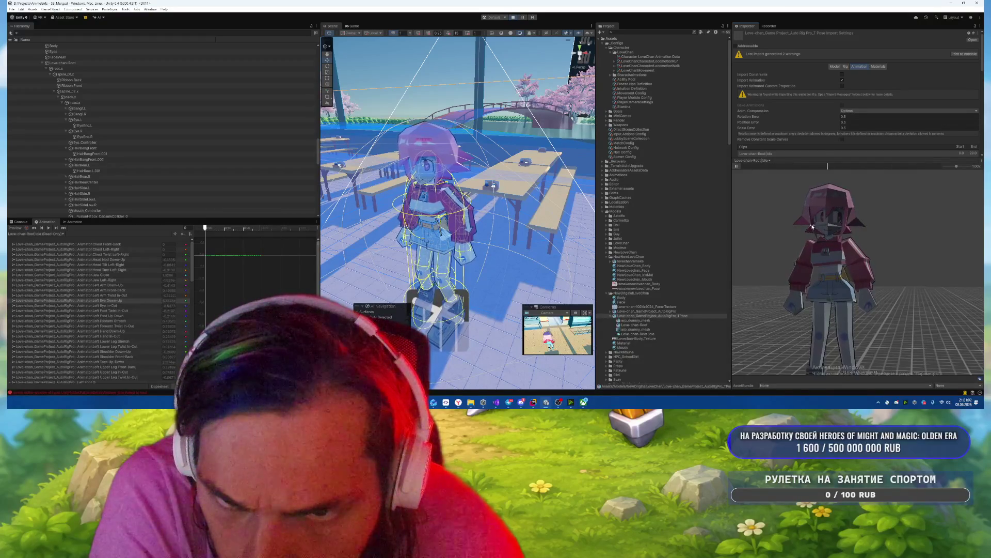
pyautogui.scroll(5, 451, 148)
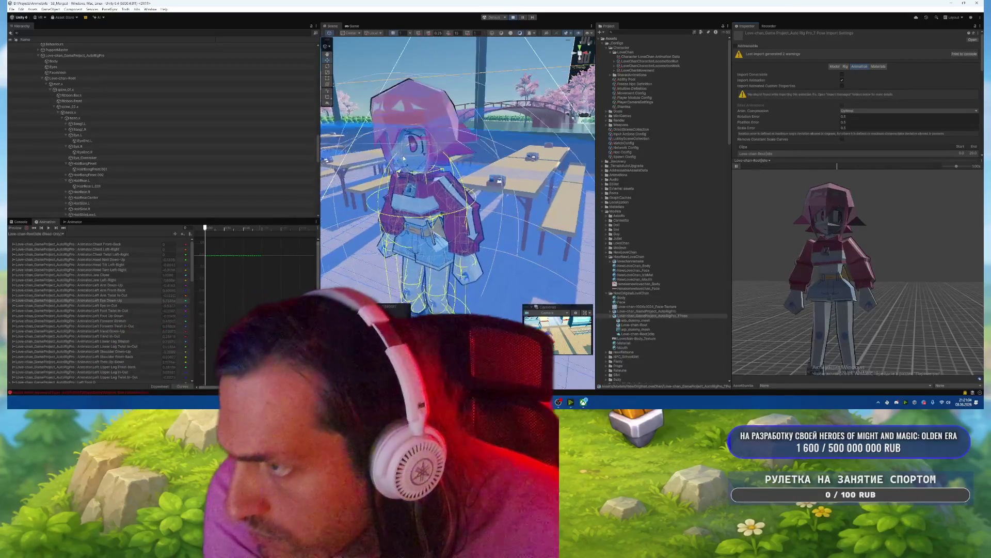
pyautogui.moveTo(451, 147); pyautogui.dragTo(510, 125)
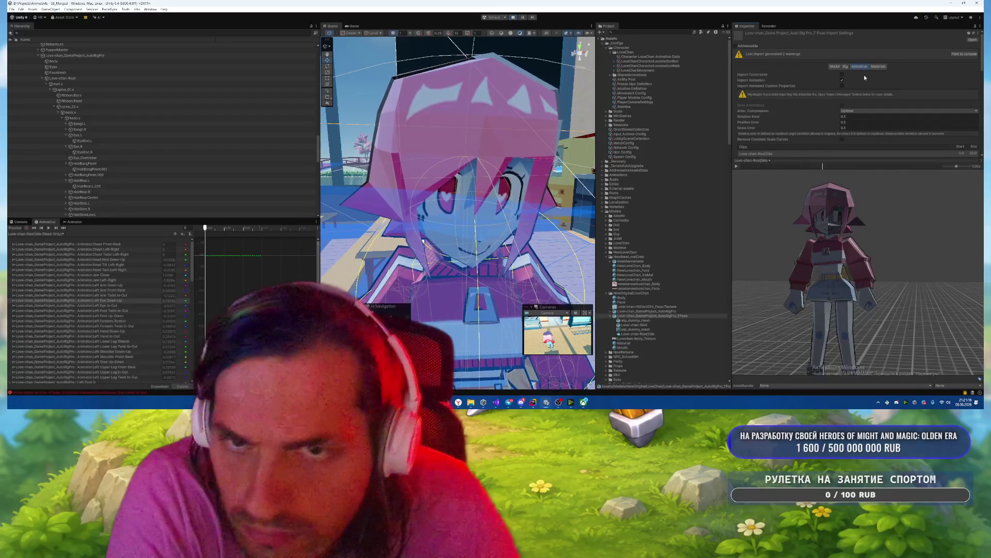
# Step: Set the TPose model's Skin Weights to Custom and switch the preview to the TPose model
pyautogui.click(845, 67)
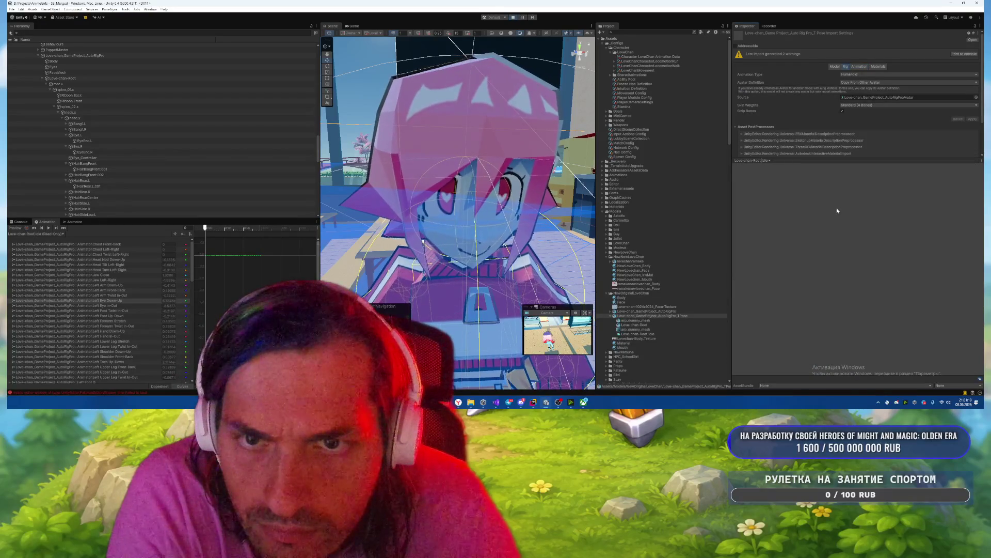
pyautogui.click(855, 104)
pyautogui.click(855, 118)
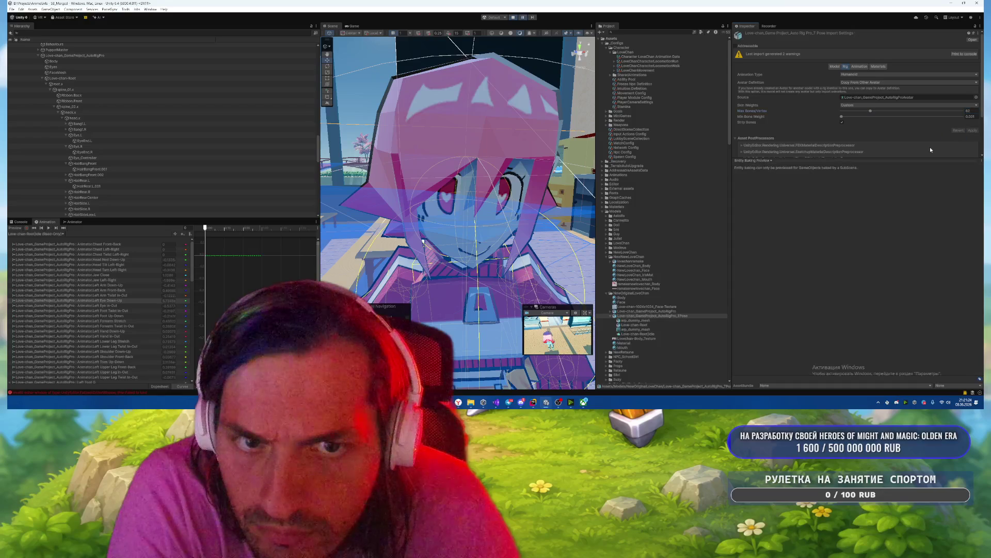
pyautogui.click(757, 160)
pyautogui.click(764, 174)
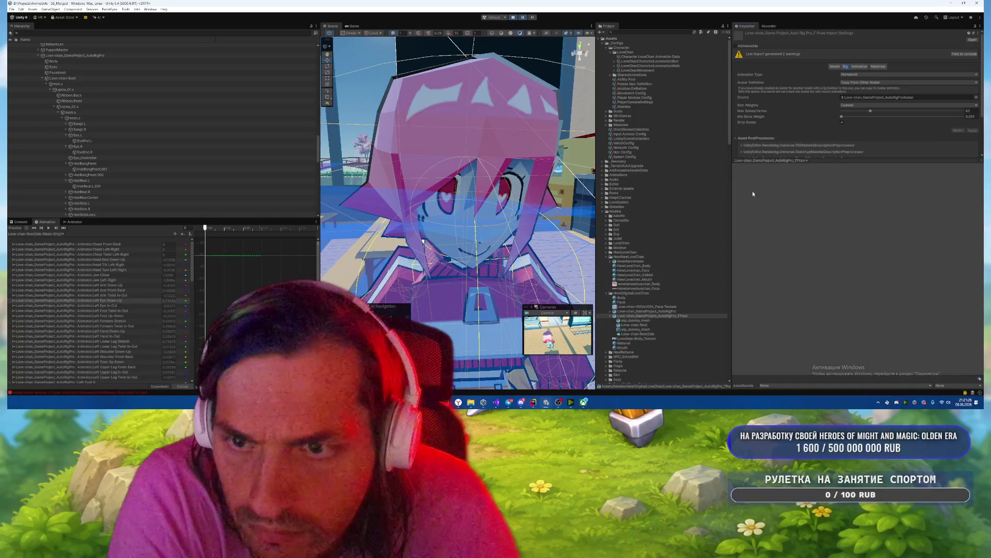
# Step: Test the character in Play mode, stop it, and select the AutoRigPro model
pyautogui.click(522, 19)
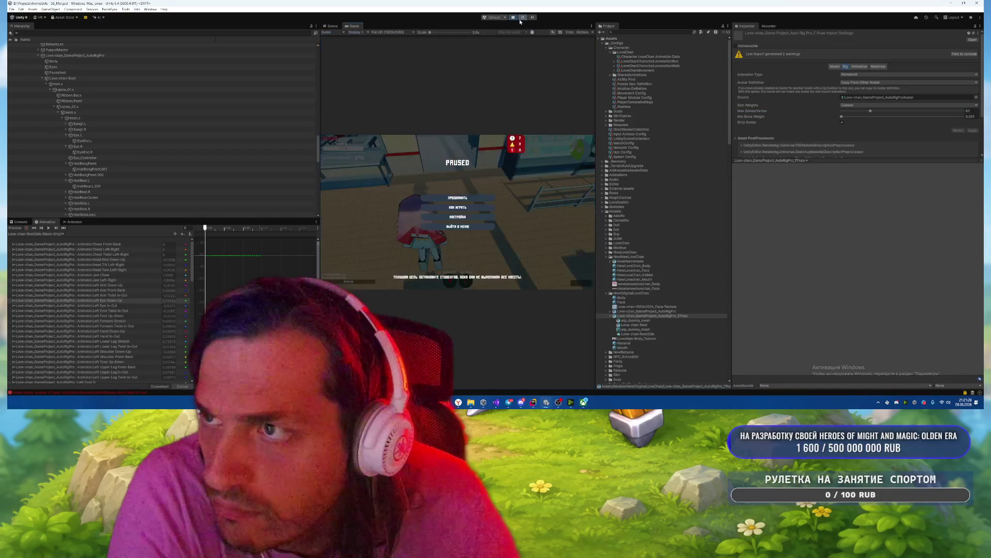
pyautogui.click(330, 26)
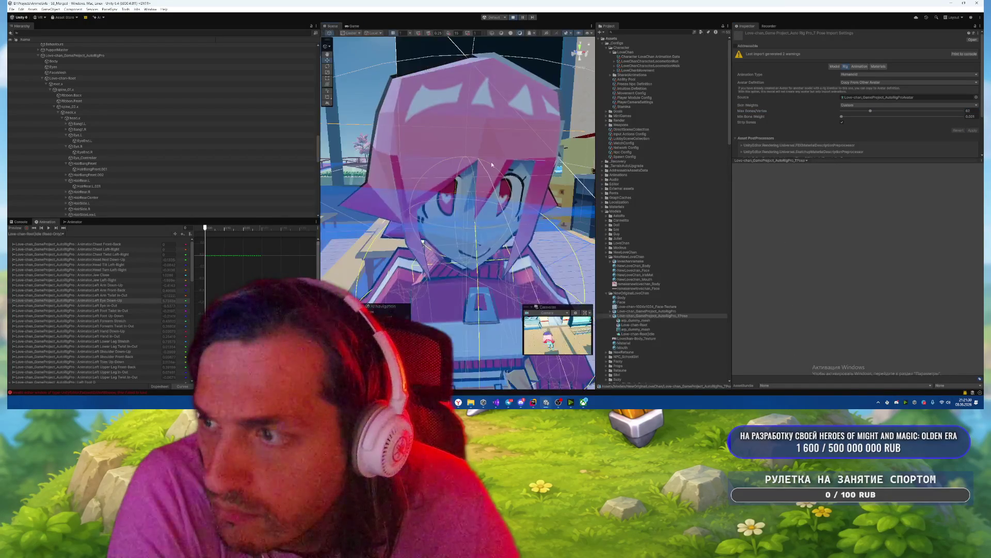
pyautogui.click(513, 18)
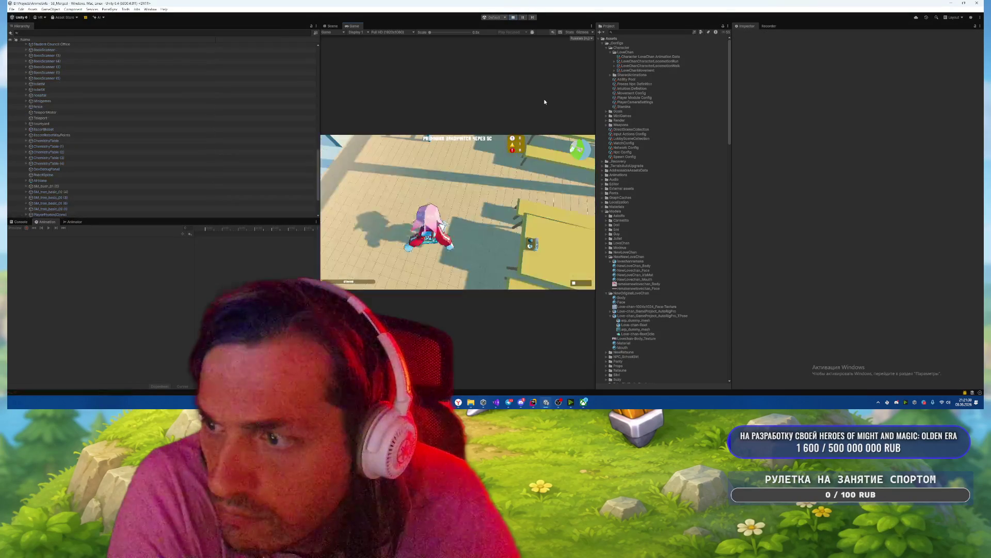
pyautogui.hotkey('ctrl', '1')
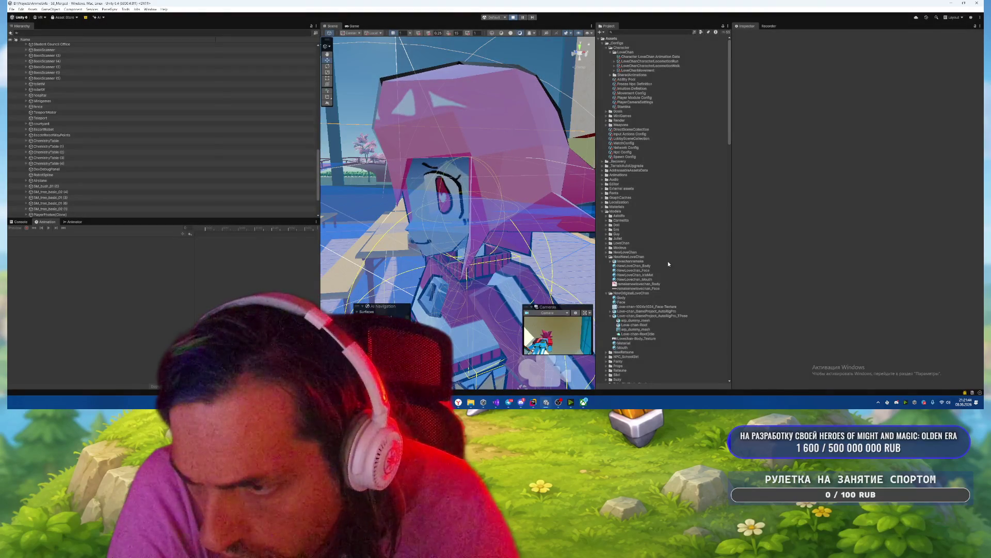
pyautogui.click(706, 311)
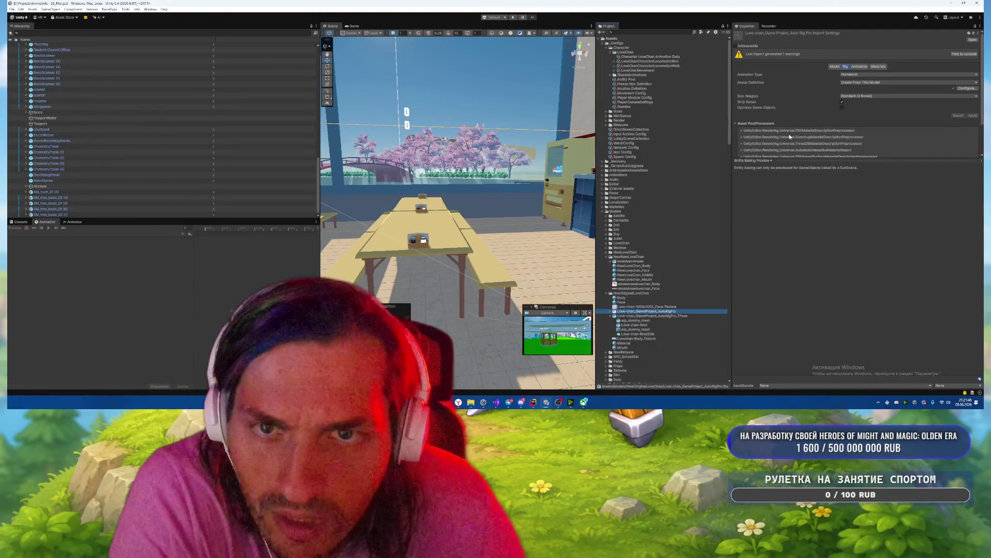
# Step: Give the AutoRigPro model Custom skin weights with 10 max bones per vertex and apply
pyautogui.click(857, 96)
pyautogui.click(857, 109)
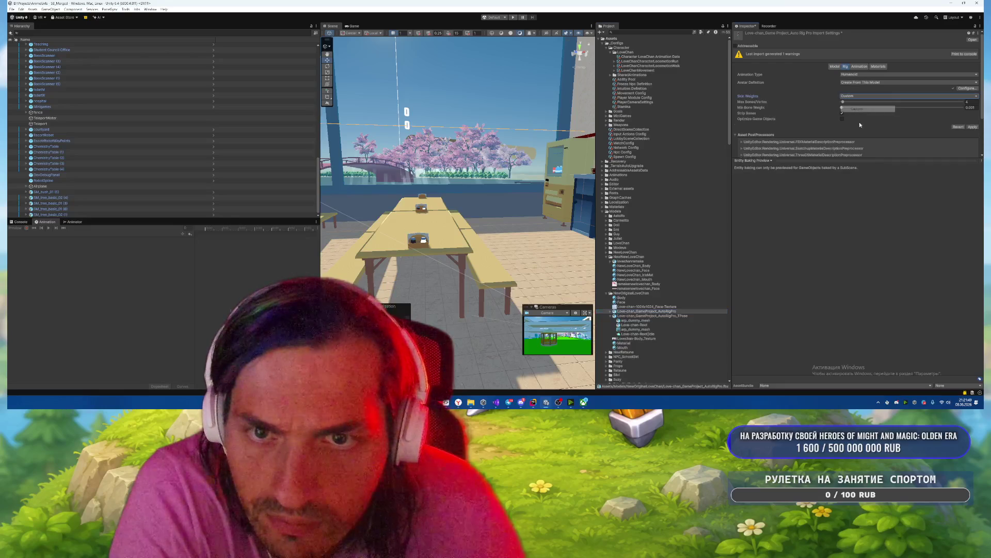
pyautogui.click(967, 101)
pyautogui.write('10')
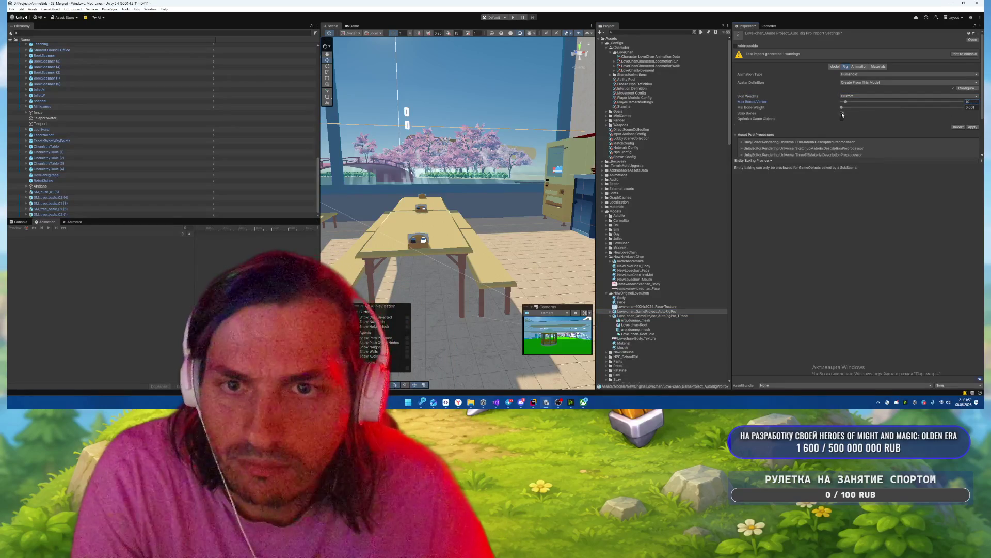
pyautogui.click(972, 126)
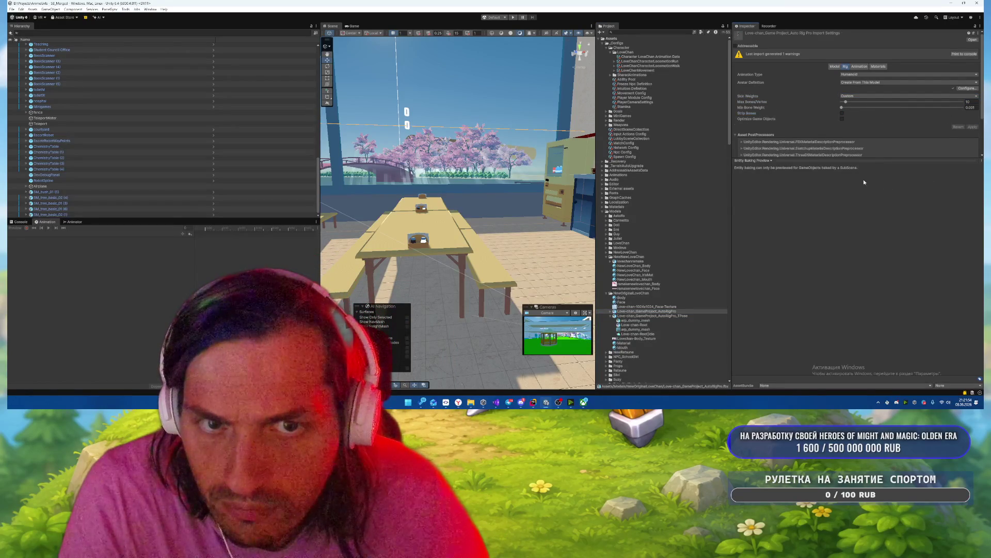
# Step: Apply matching settings to the TPose model and show its animation clip settings
pyautogui.click(646, 315)
pyautogui.click(971, 111)
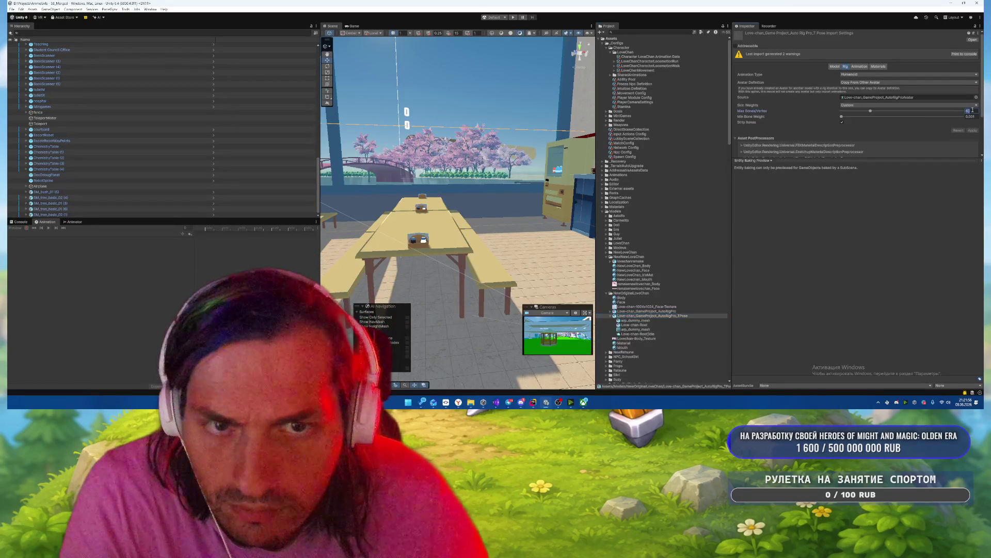
pyautogui.click(971, 131)
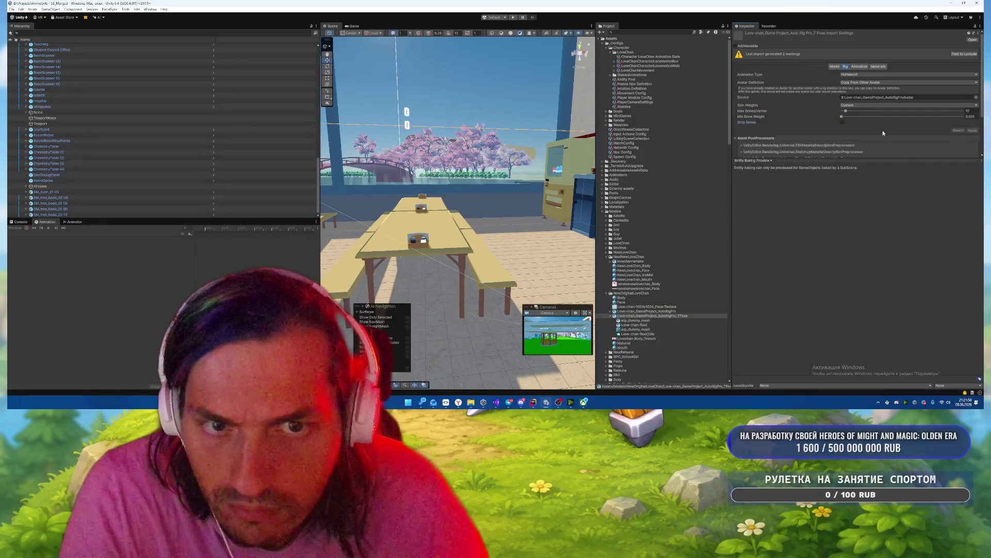
pyautogui.click(760, 215)
pyautogui.click(772, 227)
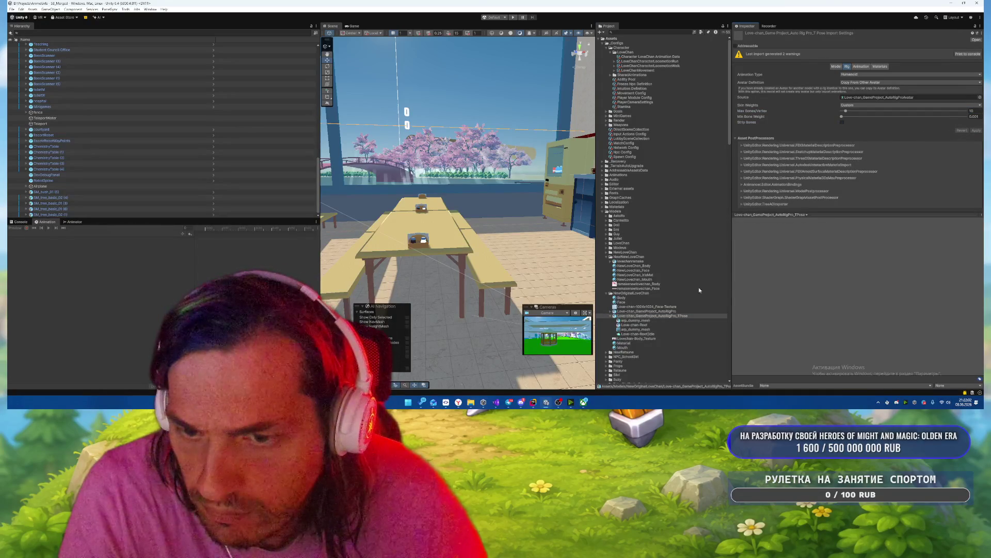
pyautogui.click(611, 311)
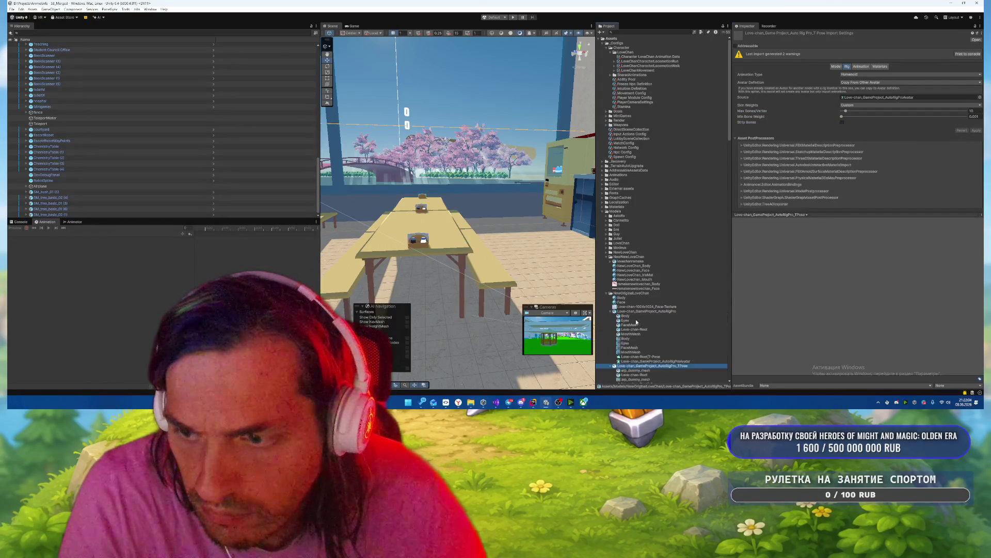
pyautogui.click(837, 293)
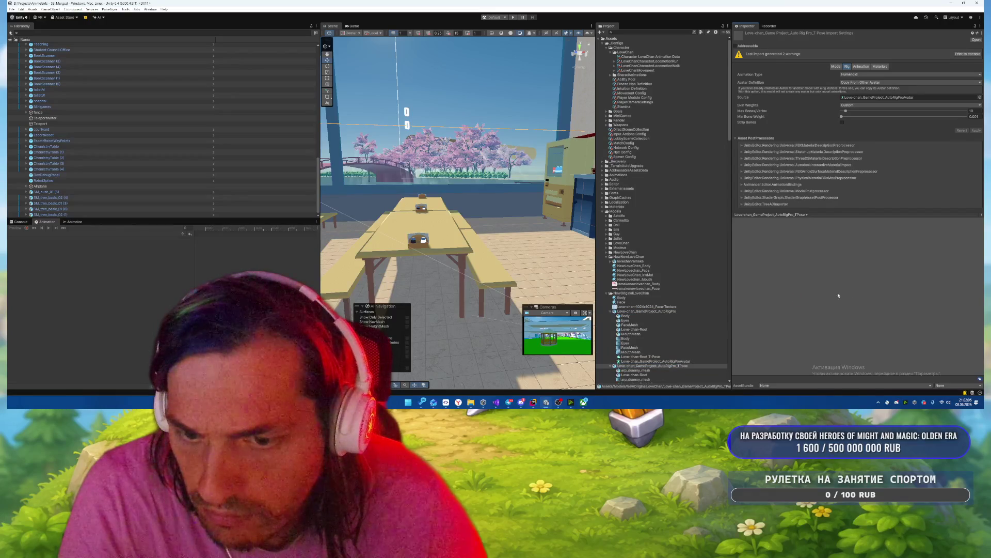
pyautogui.click(861, 67)
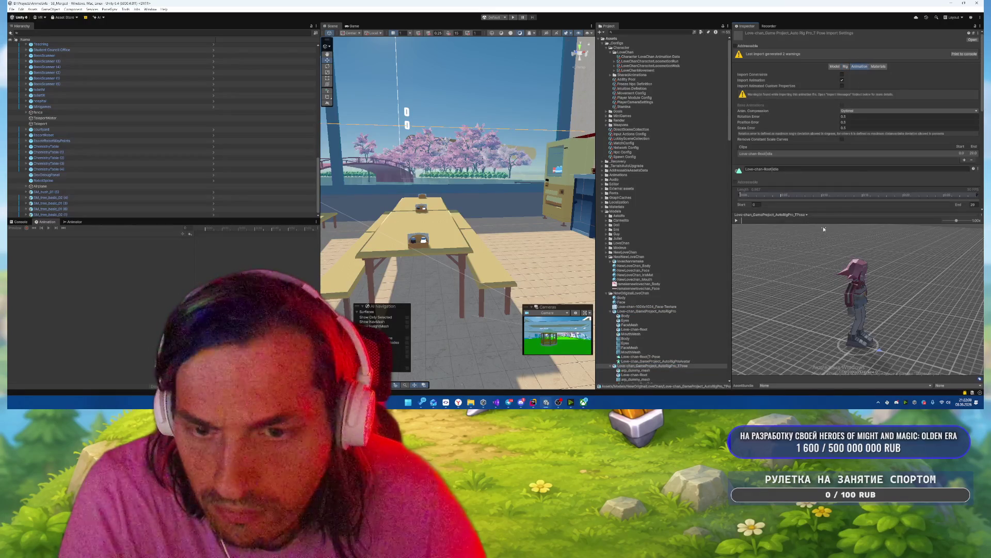
# Step: Play the TPose clip in the Inspector preview, orbit and zoom it, then enter Play mode
pyautogui.click(737, 220)
pyautogui.moveTo(826, 242); pyautogui.dragTo(903, 243)
pyautogui.scroll(3, 903, 243)
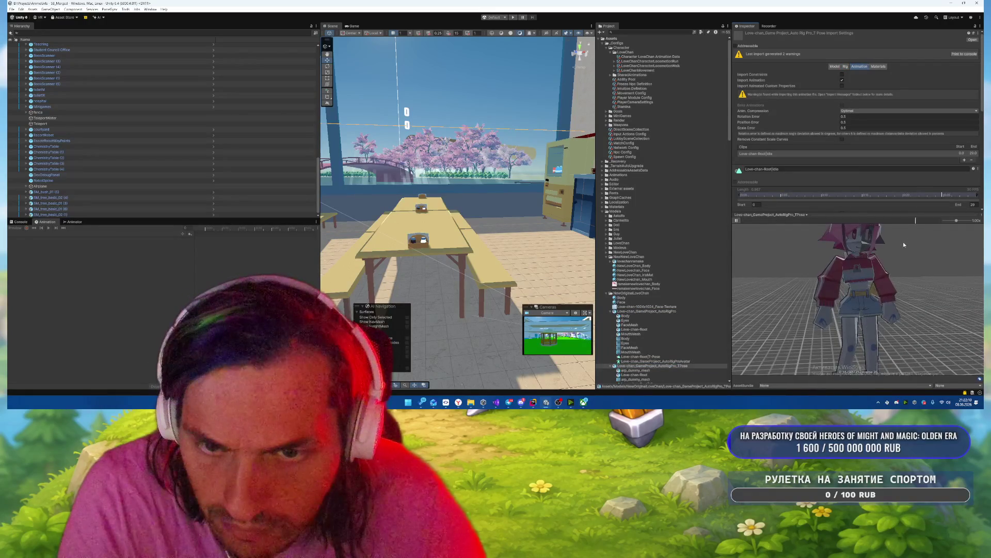
pyautogui.scroll(5, 807, 248)
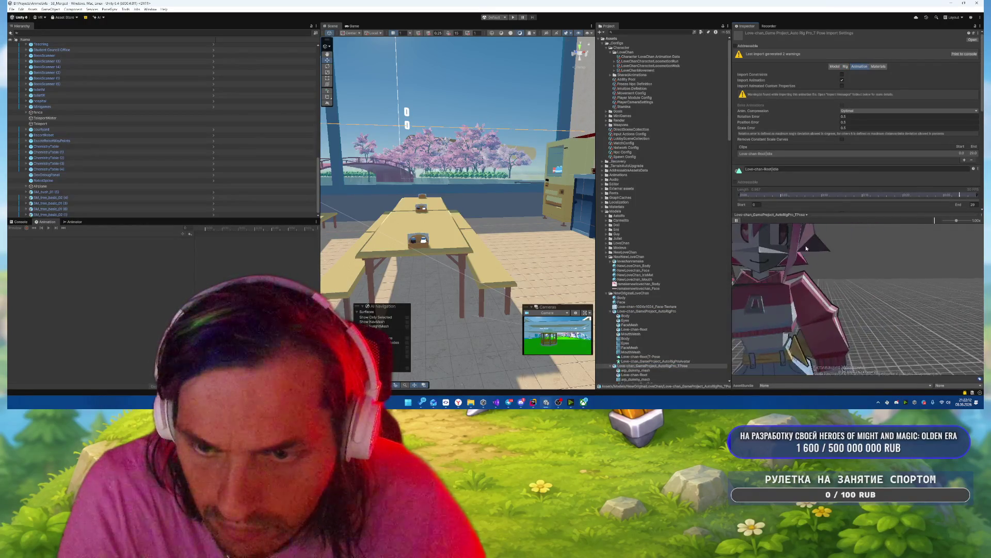
pyautogui.moveTo(806, 248)
pyautogui.mouseDown()
pyautogui.moveTo(827, 259)
pyautogui.moveTo(813, 222)
pyautogui.mouseUp()
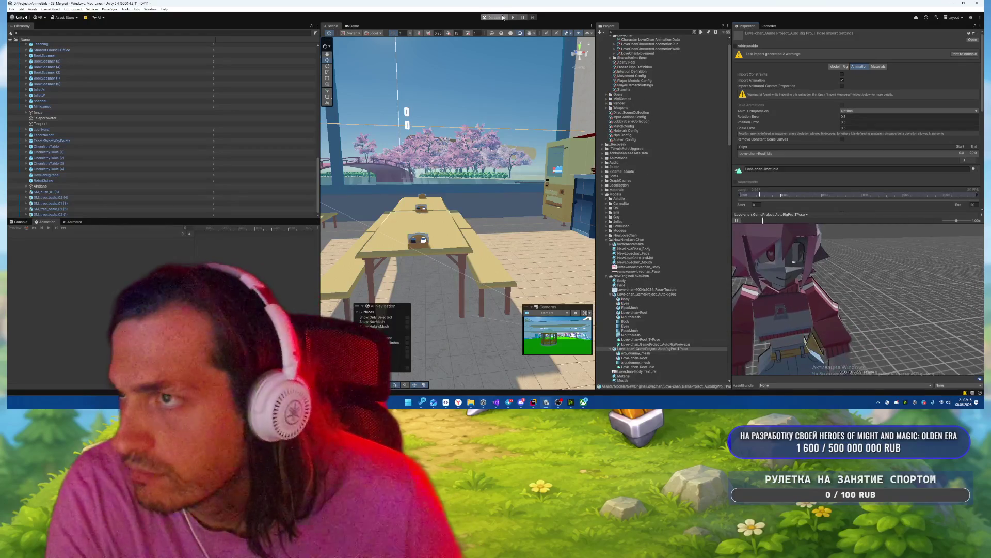
pyautogui.click(513, 18)
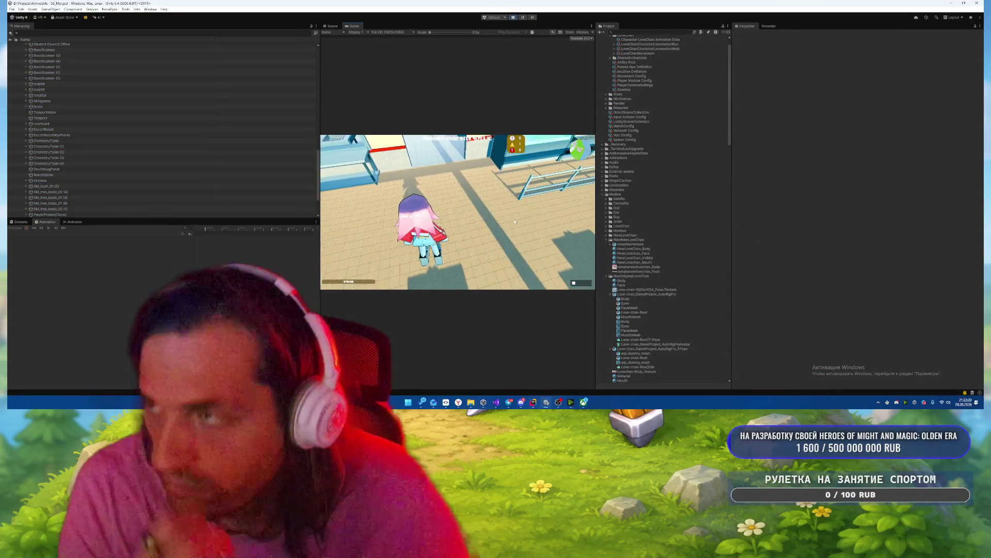
# Step: Walk the character forward, pause the game, and orbit the Scene view around the character
pyautogui.press('w')
pyautogui.press('Escape')
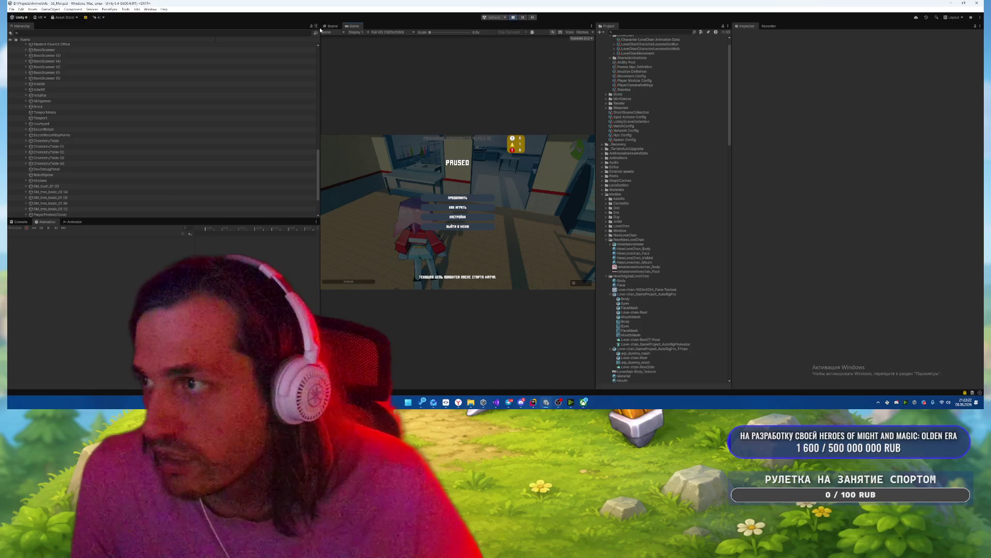
pyautogui.click(331, 25)
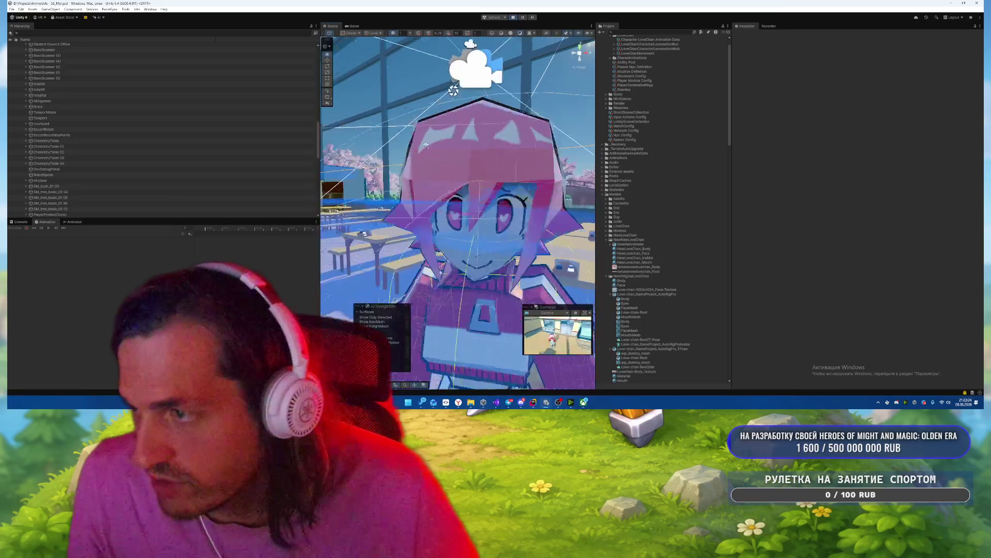
pyautogui.scroll(5, 426, 145)
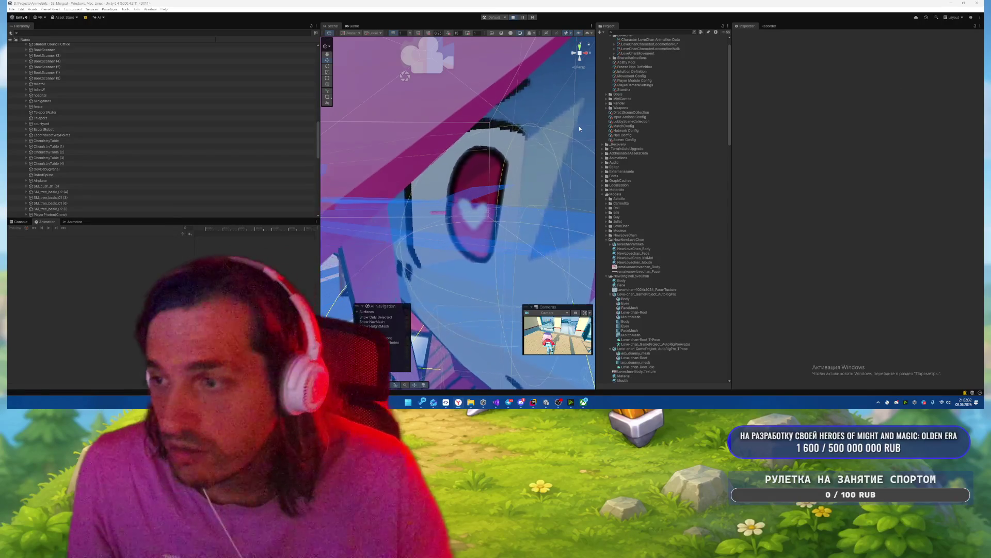
pyautogui.scroll(-10, 579, 128)
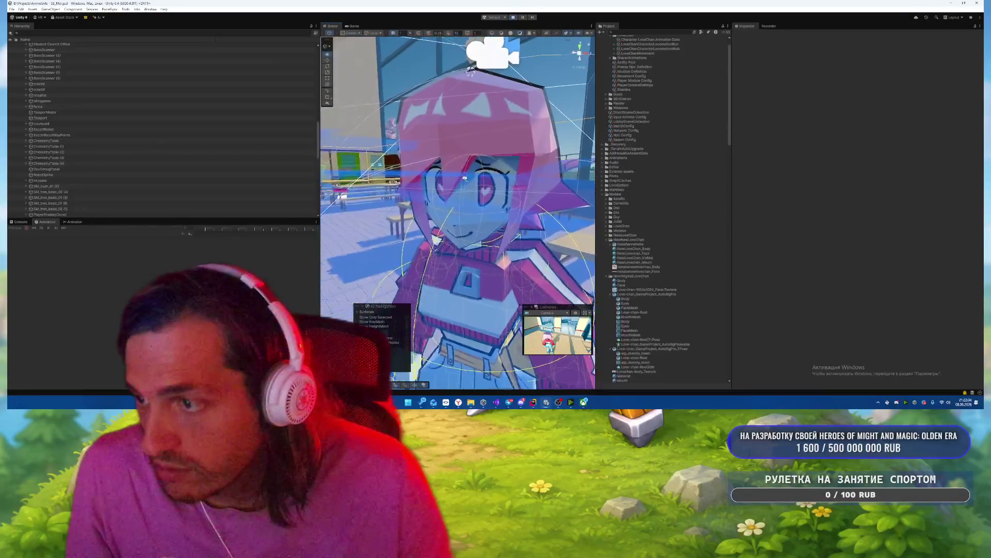
pyautogui.moveTo(465, 178)
pyautogui.mouseDown()
pyautogui.moveTo(512, 202)
pyautogui.moveTo(479, 186)
pyautogui.mouseUp()
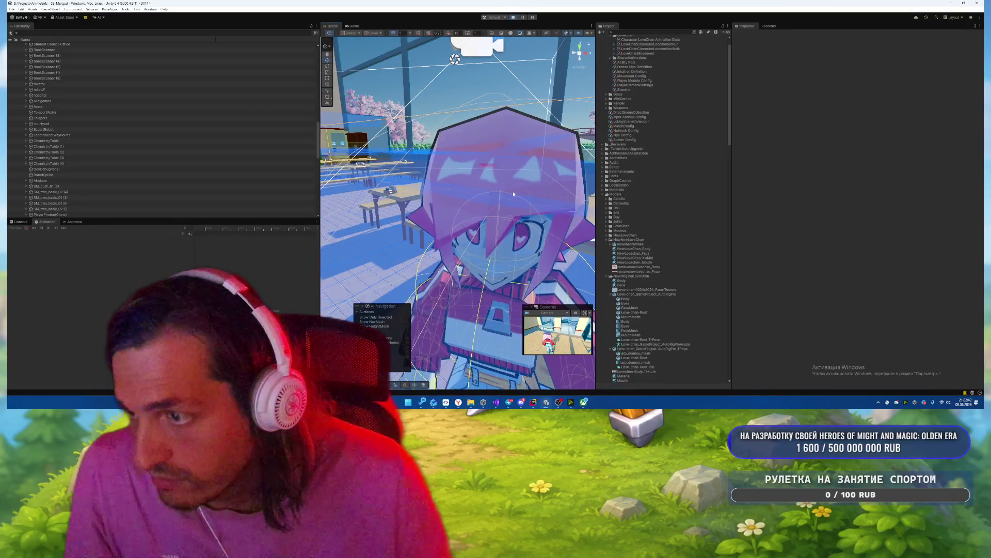
pyautogui.scroll(-5, 513, 193)
pyautogui.moveTo(512, 193); pyautogui.dragTo(528, 237)
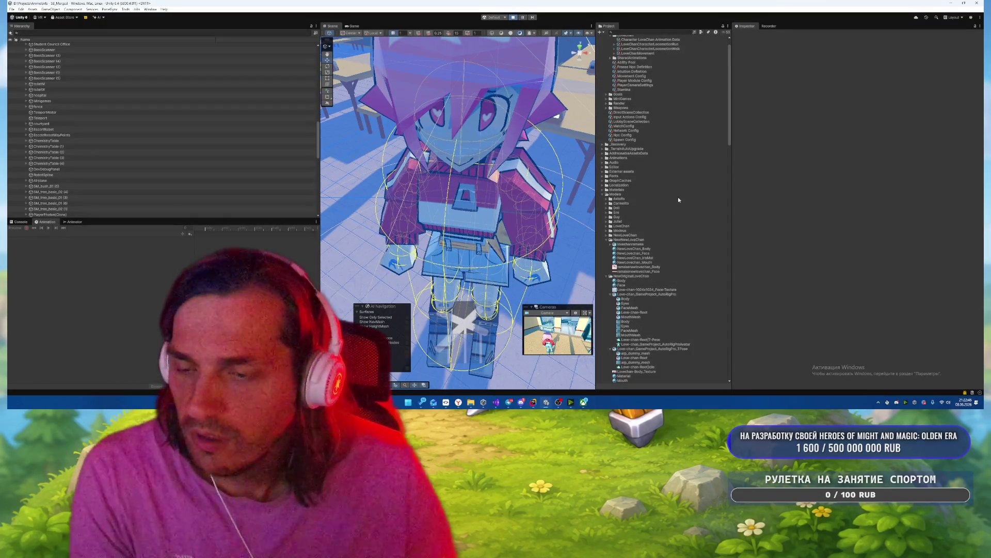
# Step: Set the AutoRigPro model's rig to Generic with Root node None and Custom skin weights, and apply
pyautogui.click(668, 294)
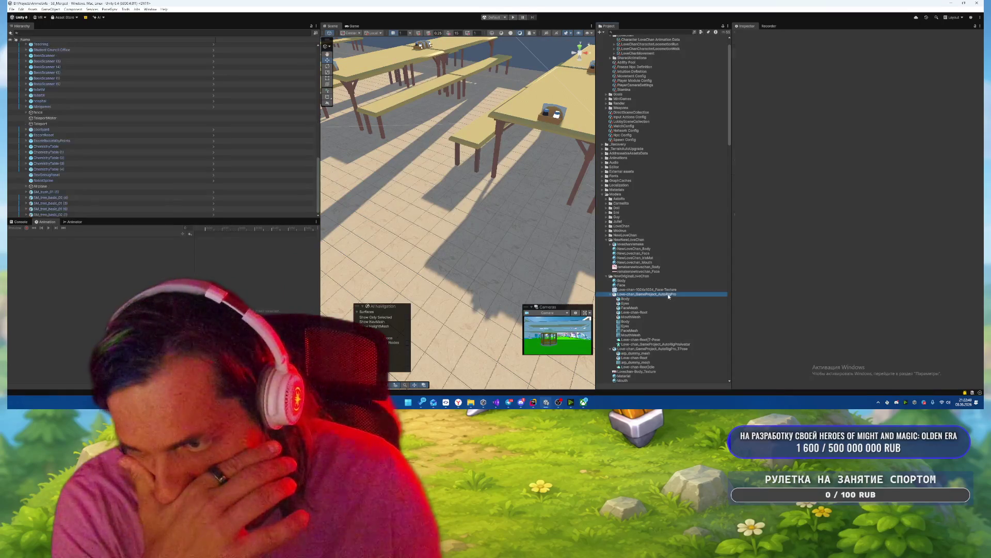
pyautogui.click(845, 66)
pyautogui.click(867, 75)
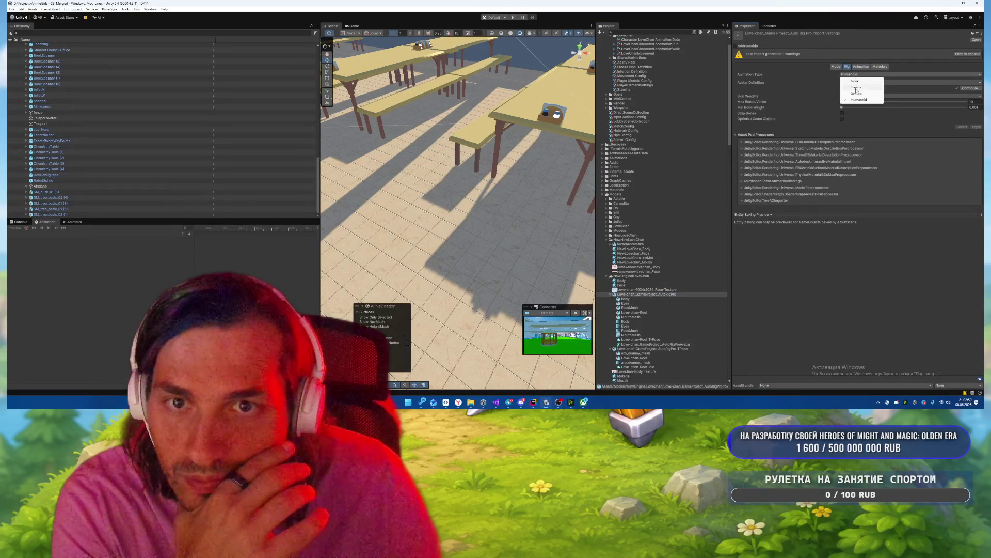
pyautogui.click(857, 94)
pyautogui.click(857, 88)
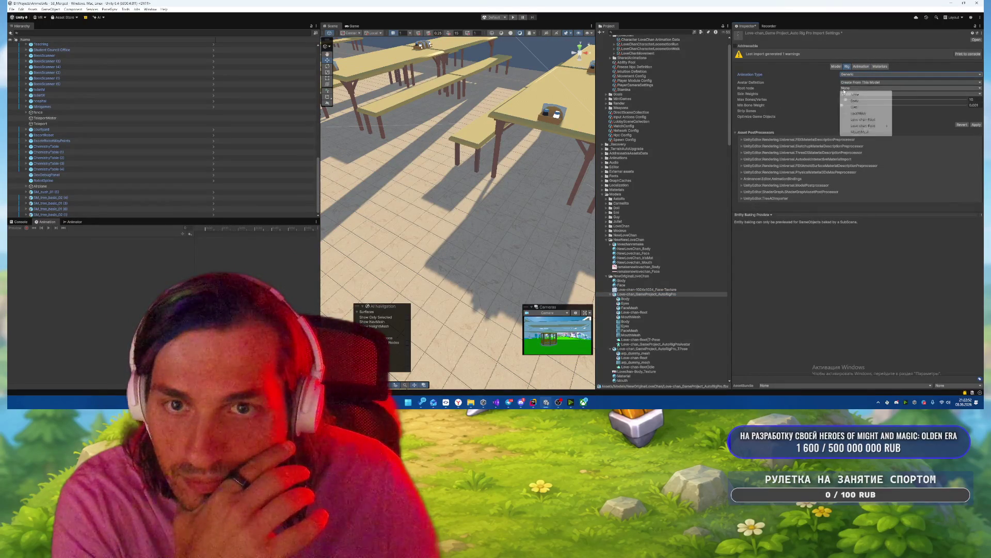
pyautogui.click(857, 93)
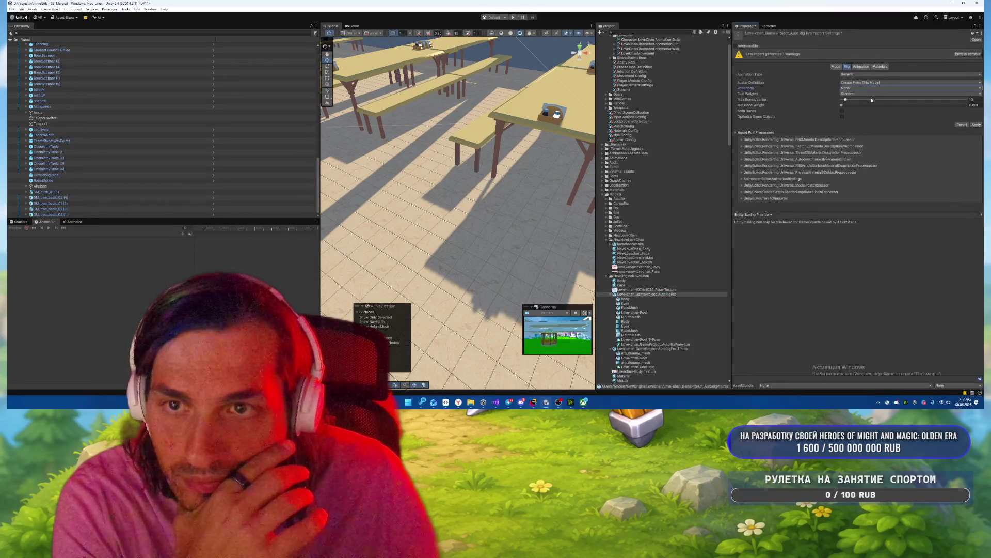
pyautogui.click(863, 94)
pyautogui.click(750, 95)
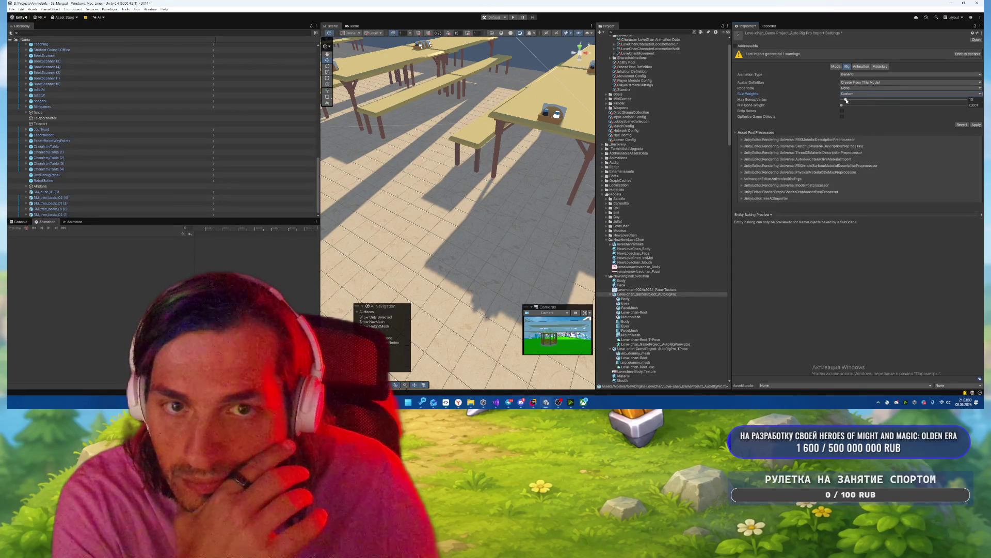
pyautogui.click(976, 125)
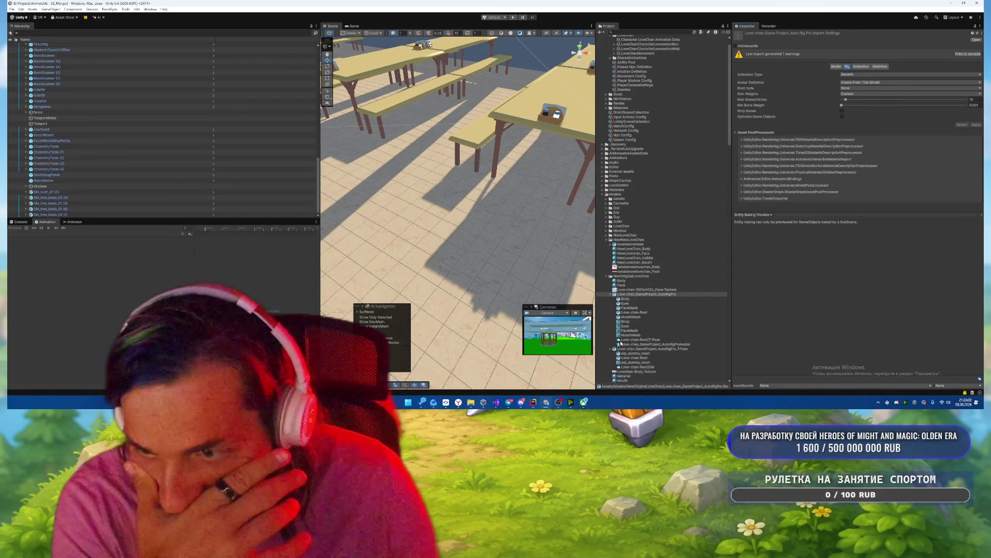
# Step: Make the TPose model Generic, using the AutoRigPro avatar as its source, and apply
pyautogui.click(623, 348)
pyautogui.click(860, 74)
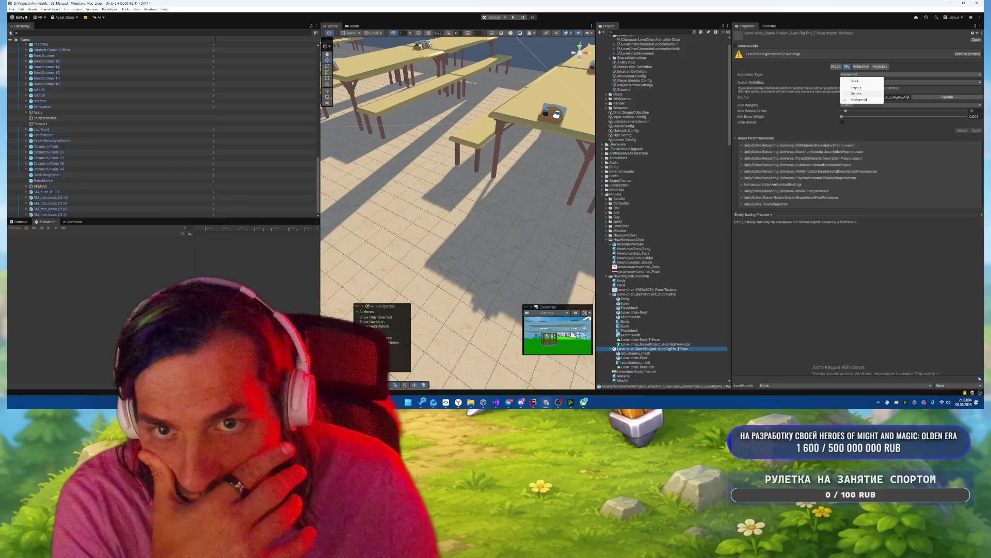
pyautogui.click(856, 95)
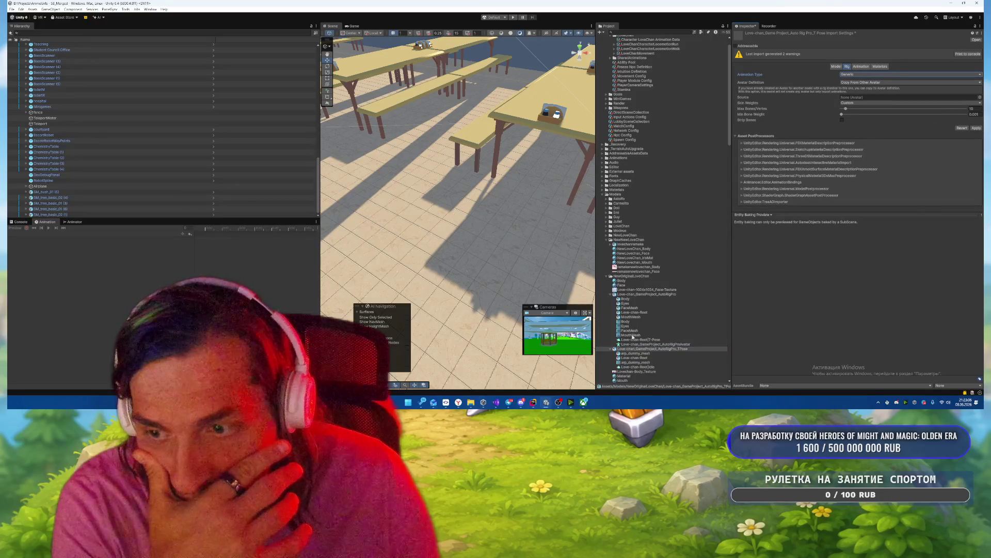
pyautogui.moveTo(643, 343)
pyautogui.mouseDown()
pyautogui.moveTo(878, 77)
pyautogui.moveTo(909, 98)
pyautogui.mouseUp()
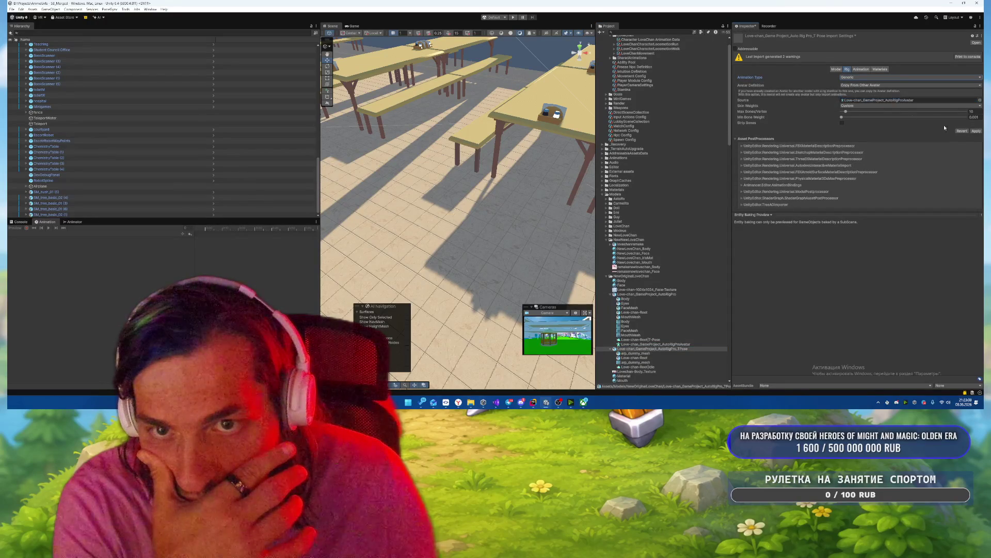
pyautogui.click(975, 131)
# Step: Switch the TPose Animation preview to the character, then zoom and orbit to watch the Love-chan-Root|Idle clip
pyautogui.click(861, 69)
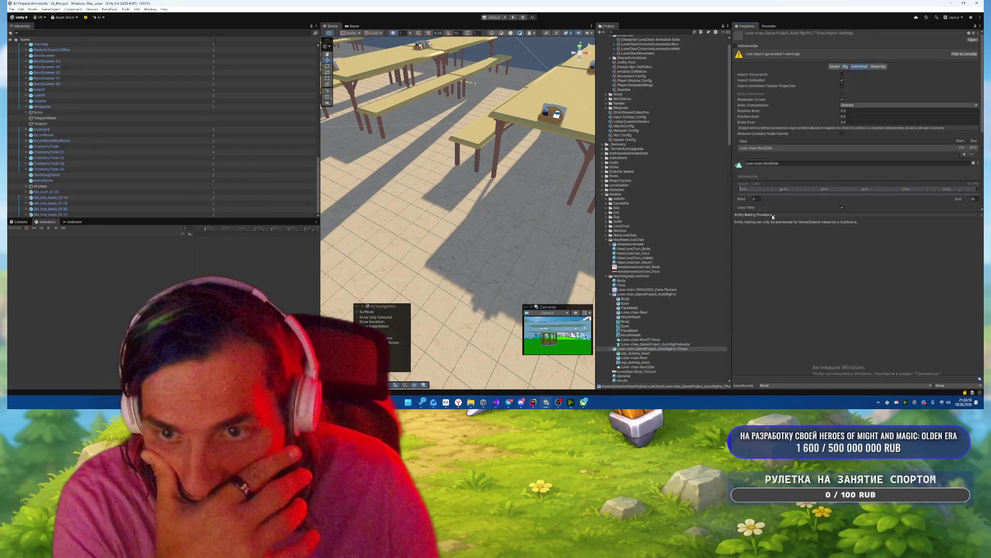
pyautogui.click(758, 216)
pyautogui.click(759, 229)
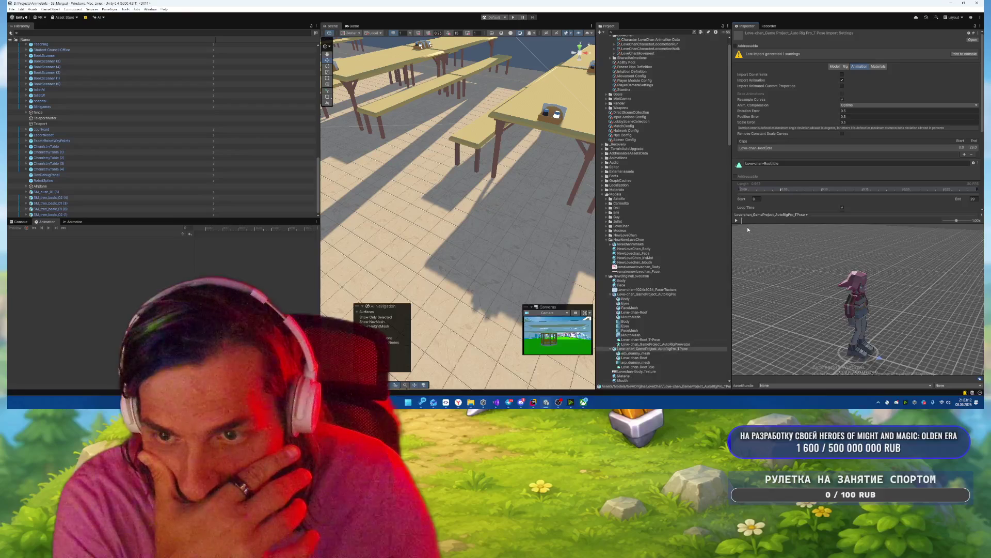
pyautogui.scroll(5, 878, 269)
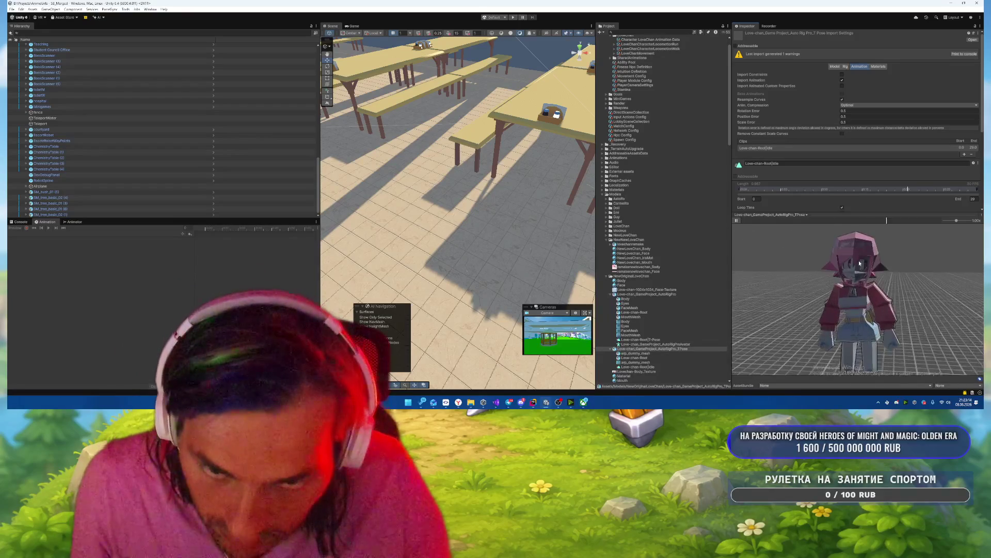
pyautogui.moveTo(885, 256); pyautogui.dragTo(858, 263)
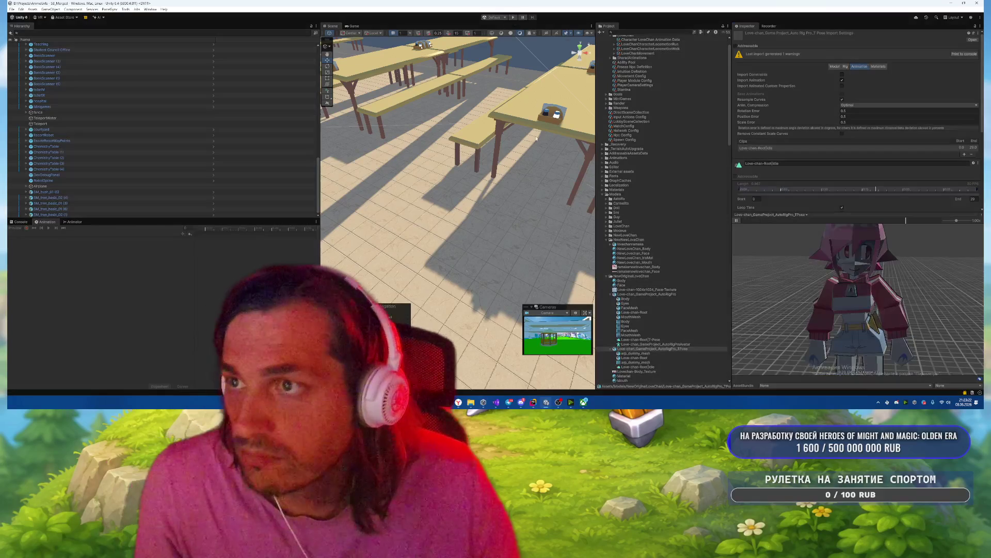
# Step: Run the game with Ctrl+P, pause it, return to the Scene view, and select Love-chan_GameProject_AutoRigPro
pyautogui.hotkey('ctrl', 'p')
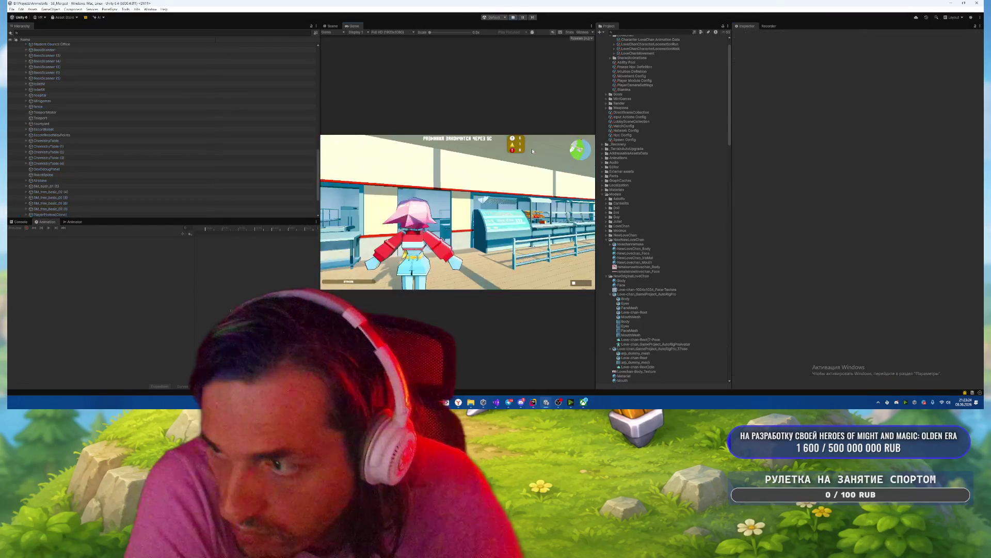
pyautogui.press('Escape')
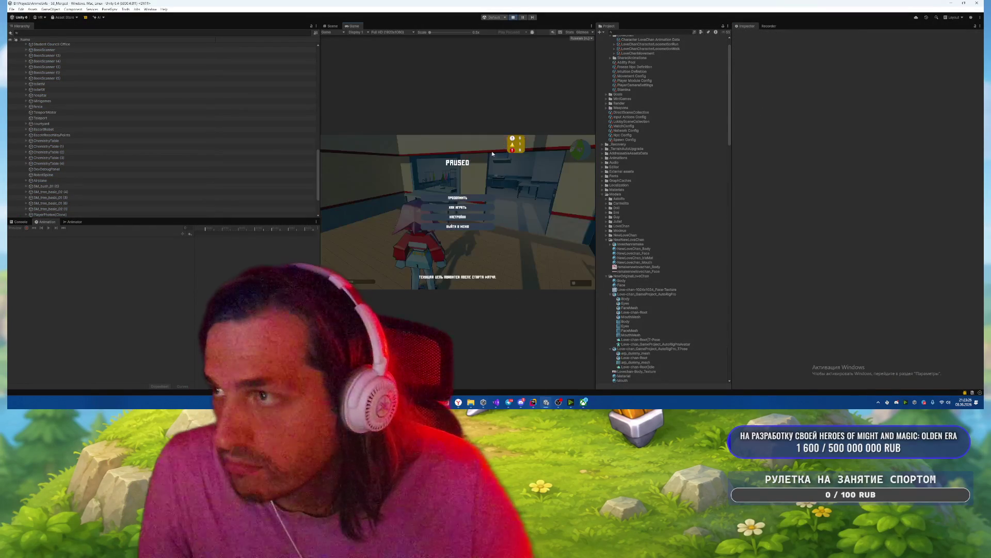
pyautogui.click(331, 27)
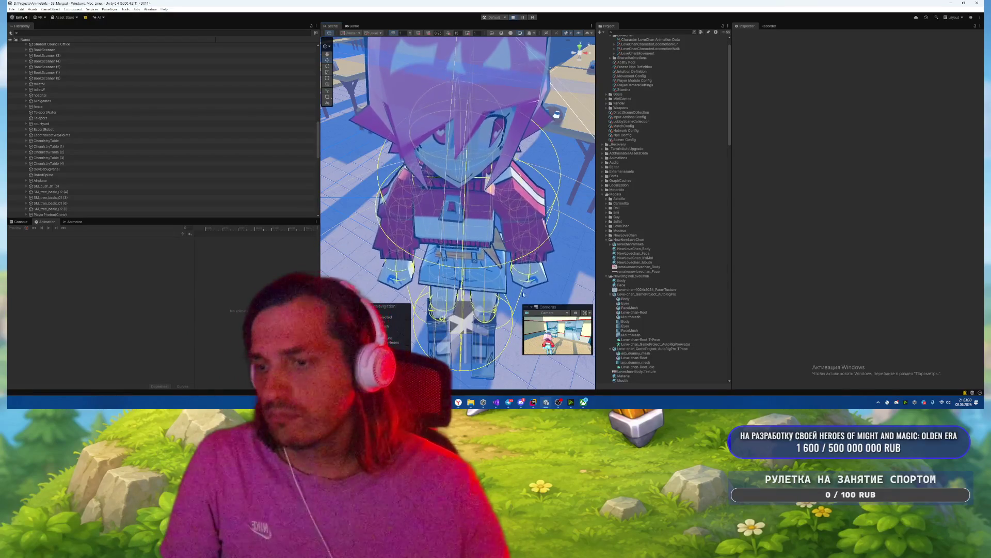
pyautogui.moveTo(516, 408)
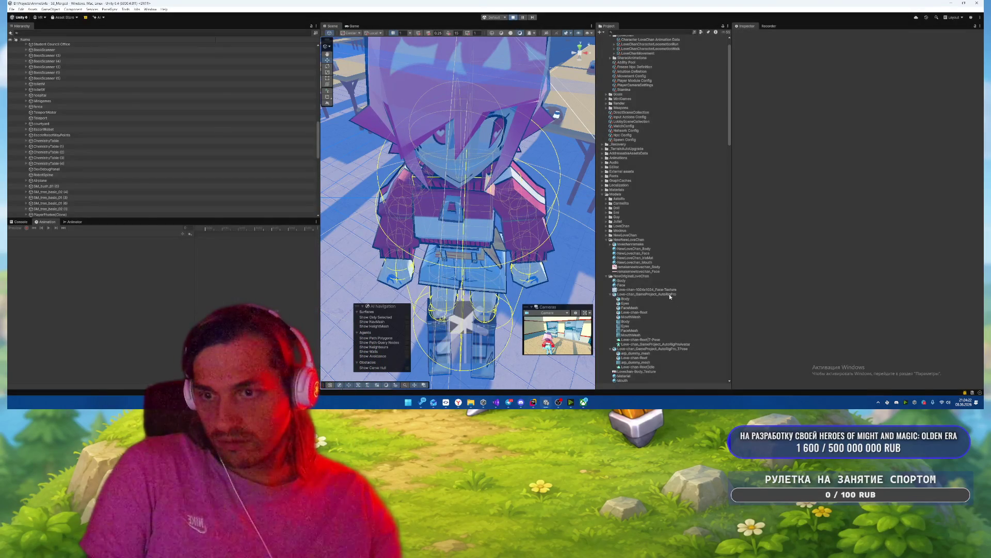
pyautogui.click(670, 294)
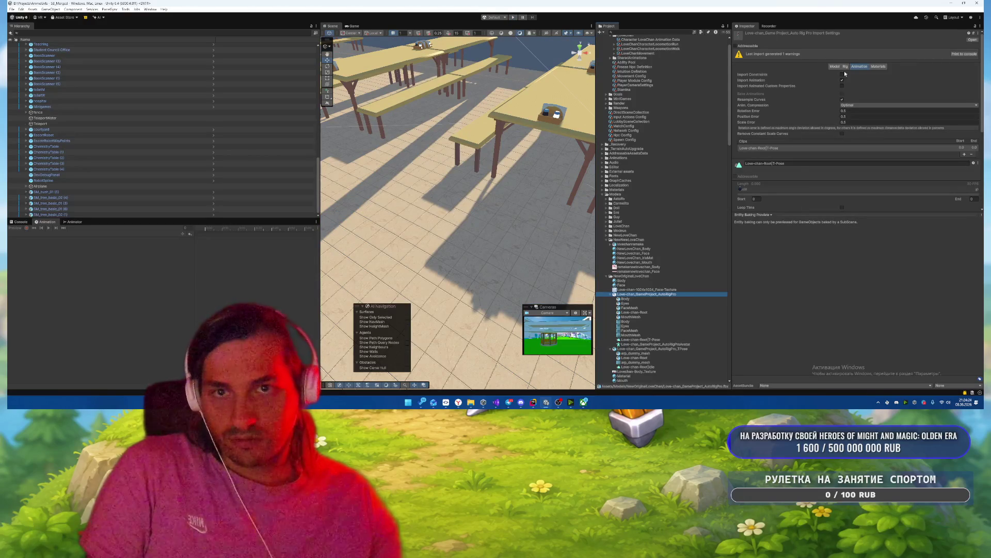
# Step: Set the AutoRigPro model and its TPose variant to Humanoid, with TPose using the AutoRigPro avatar as its source
pyautogui.click(845, 66)
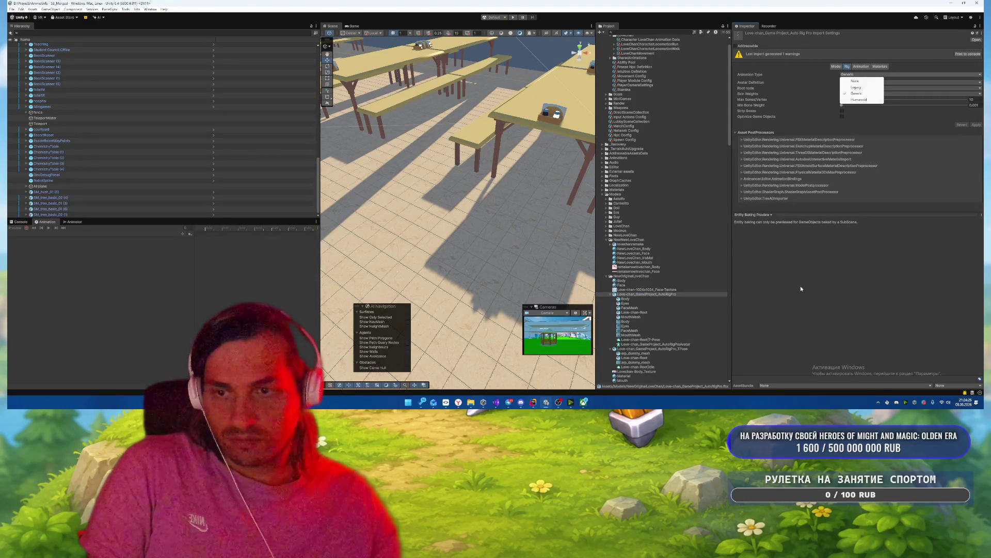
pyautogui.click(859, 99)
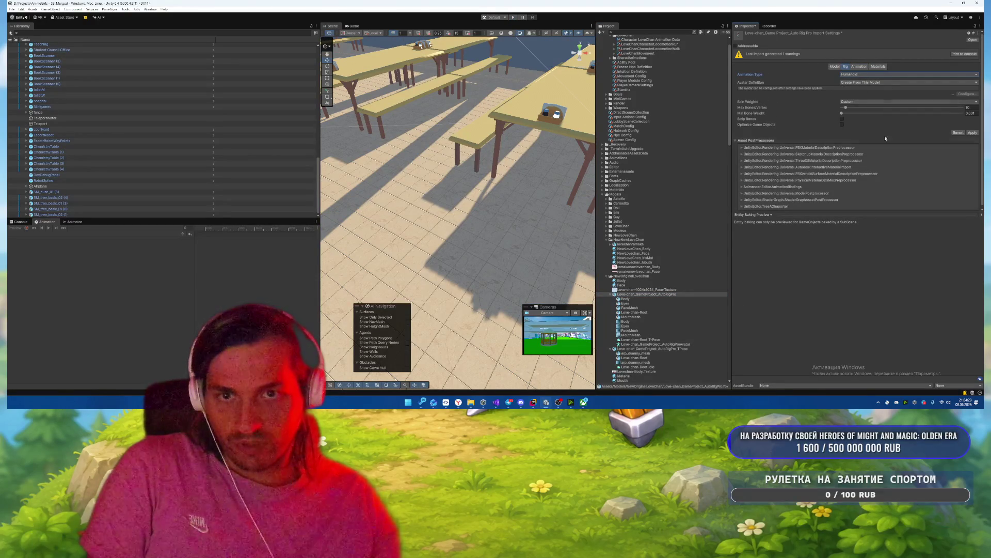
pyautogui.click(641, 349)
pyautogui.click(850, 74)
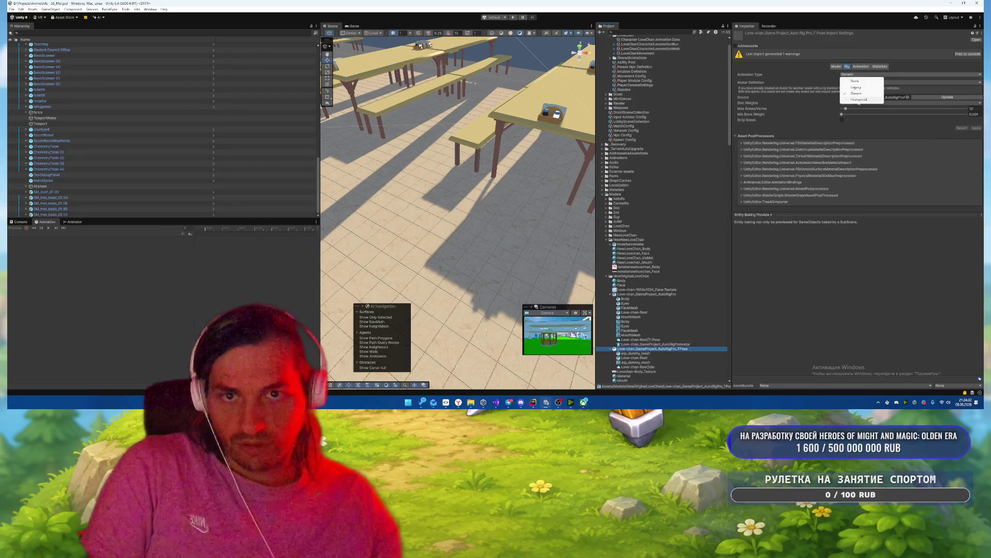
pyautogui.click(859, 100)
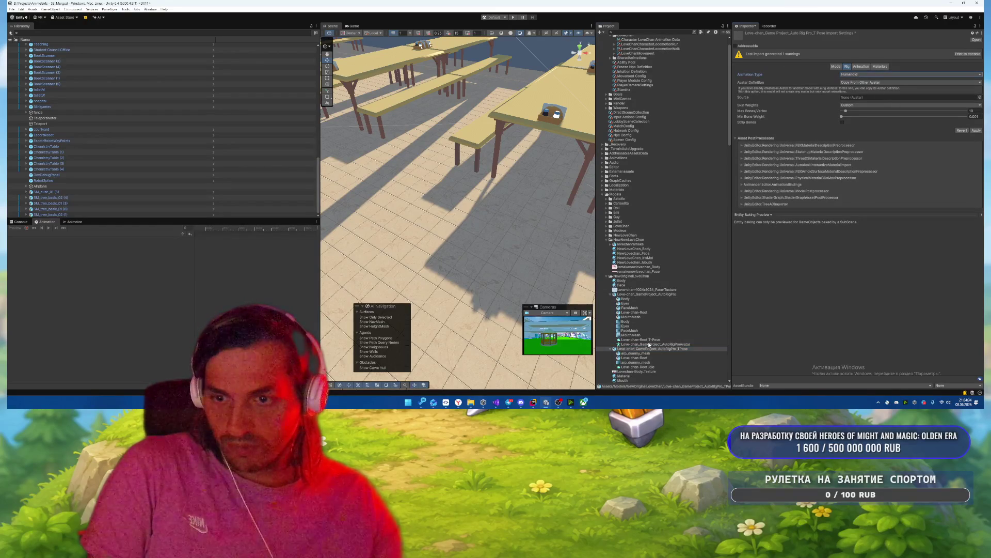
pyautogui.moveTo(826, 112); pyautogui.dragTo(878, 97)
# Step: Apply the TPose settings and preview its animation on the character, zoomed in and facing forward
pyautogui.click(976, 130)
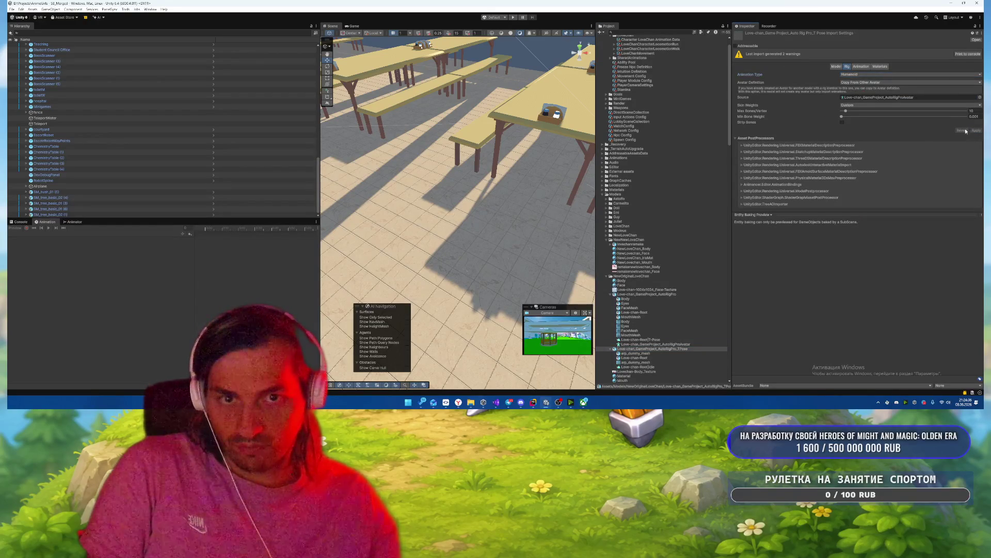
pyautogui.click(860, 66)
pyautogui.click(756, 214)
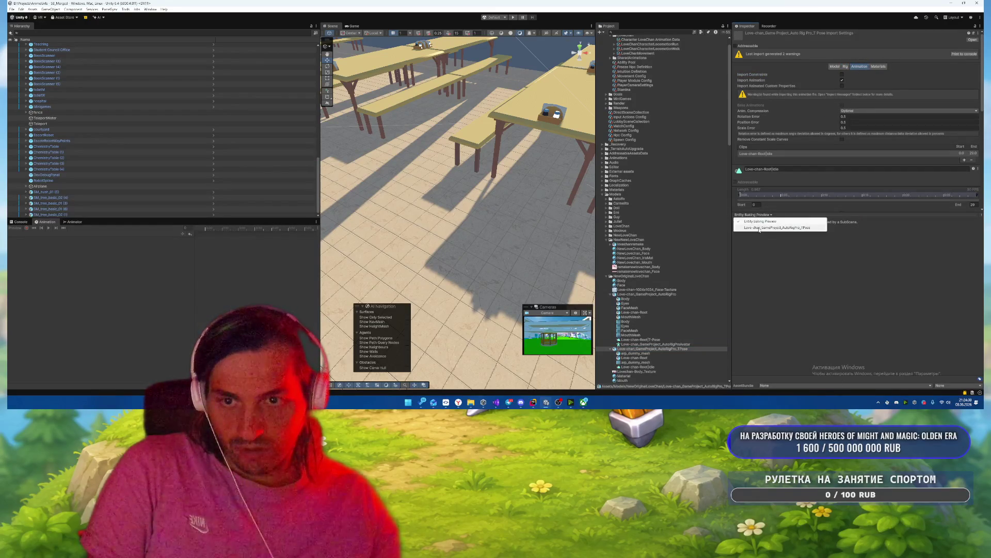
pyautogui.click(762, 228)
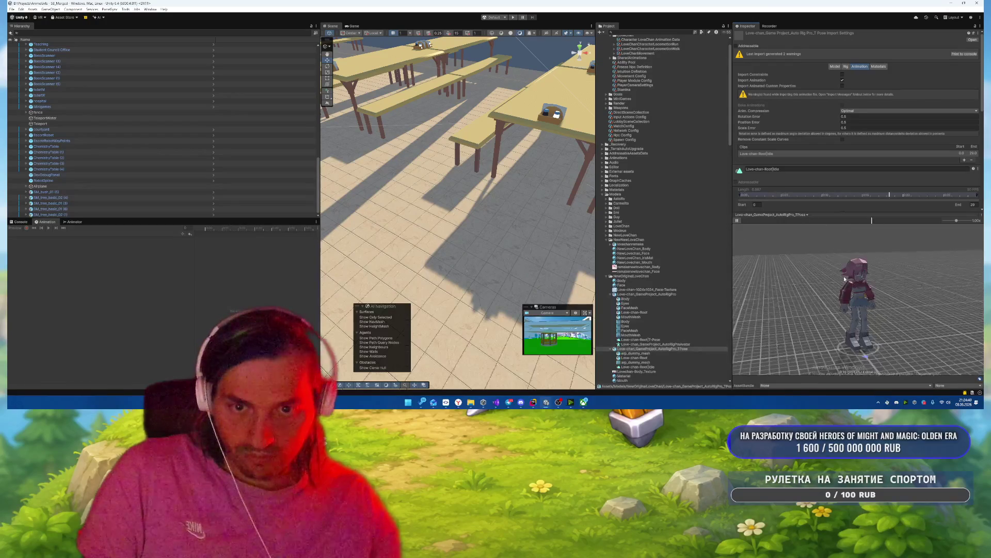
pyautogui.scroll(5, 883, 256)
pyautogui.moveTo(930, 260); pyautogui.dragTo(872, 262)
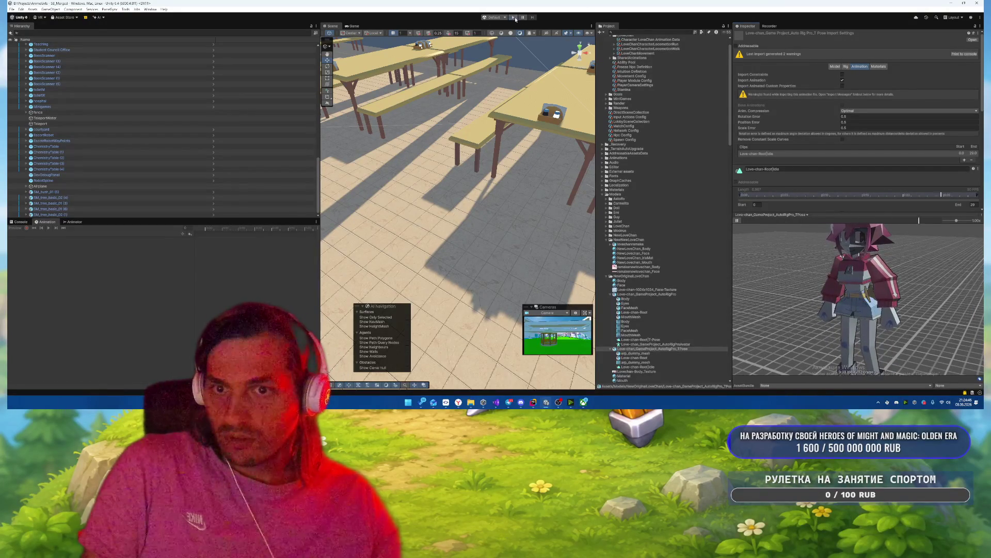
# Step: Start Play mode and bring the Scene view close in on the character's face
pyautogui.hotkey('ctrl', 'p')
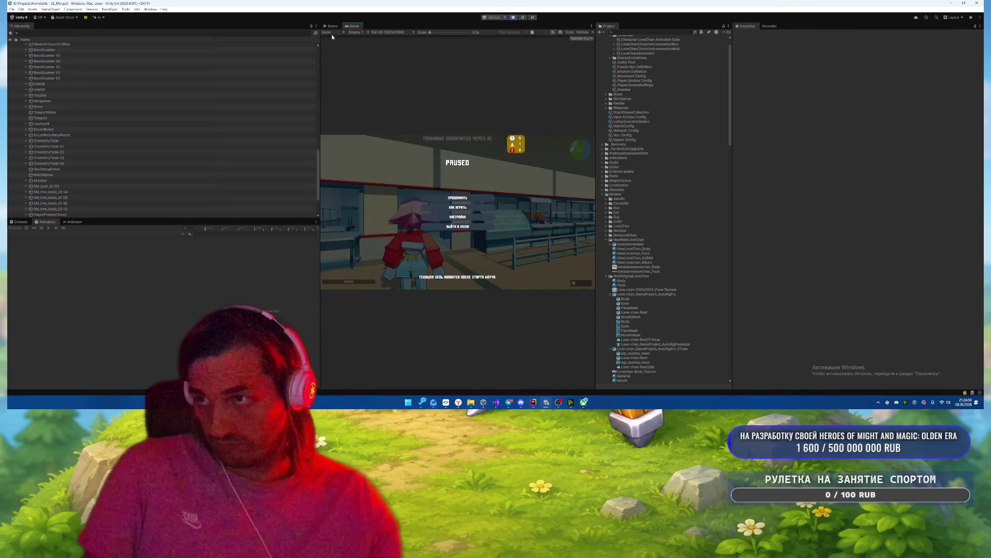
pyautogui.click(331, 26)
pyautogui.moveTo(483, 144)
pyautogui.mouseDown()
pyautogui.moveTo(563, 104)
pyautogui.moveTo(542, 98)
pyautogui.mouseUp()
pyautogui.scroll(5, 540, 98)
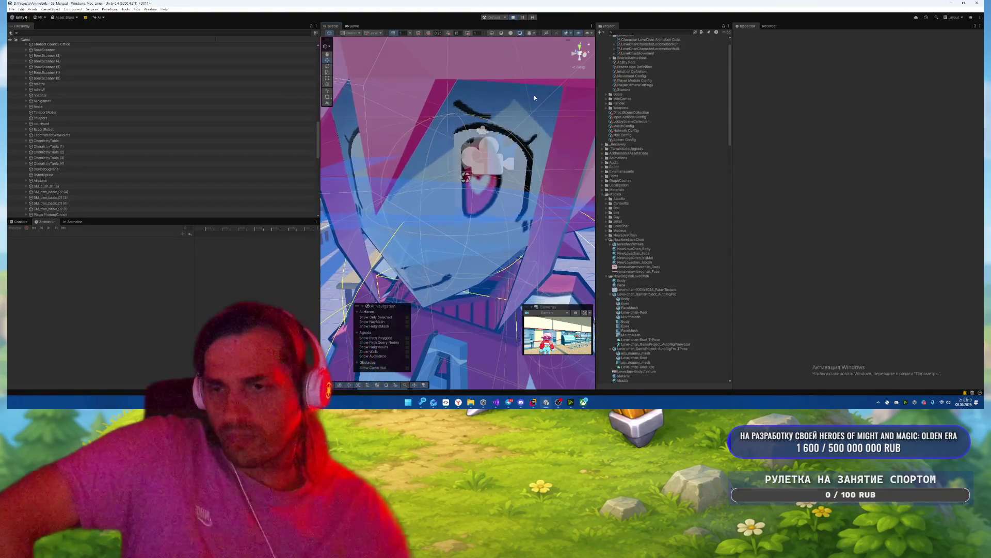
# Step: Select the Face material and raise its Alpha Clipping Threshold to about 0.87
pyautogui.scroll(-3, 653, 264)
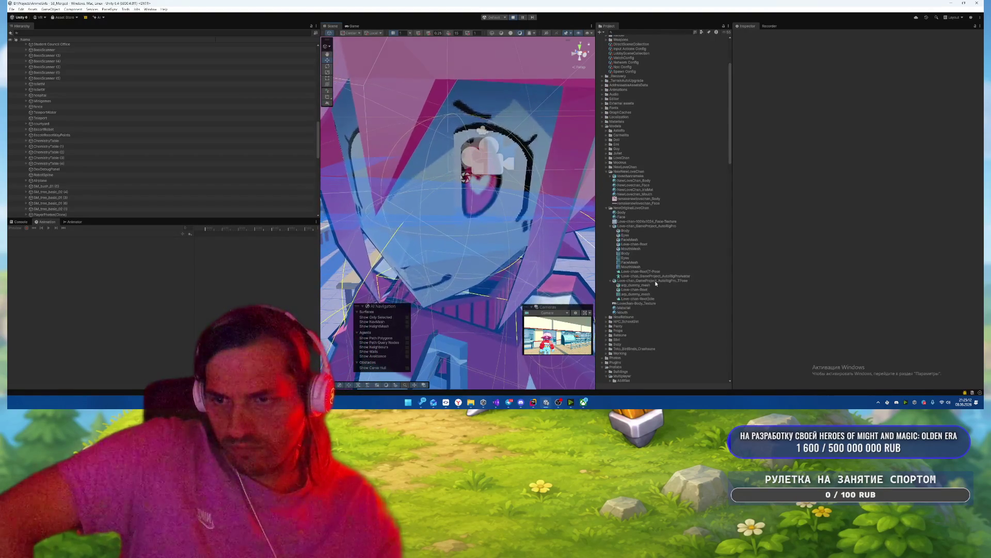
pyautogui.click(634, 311)
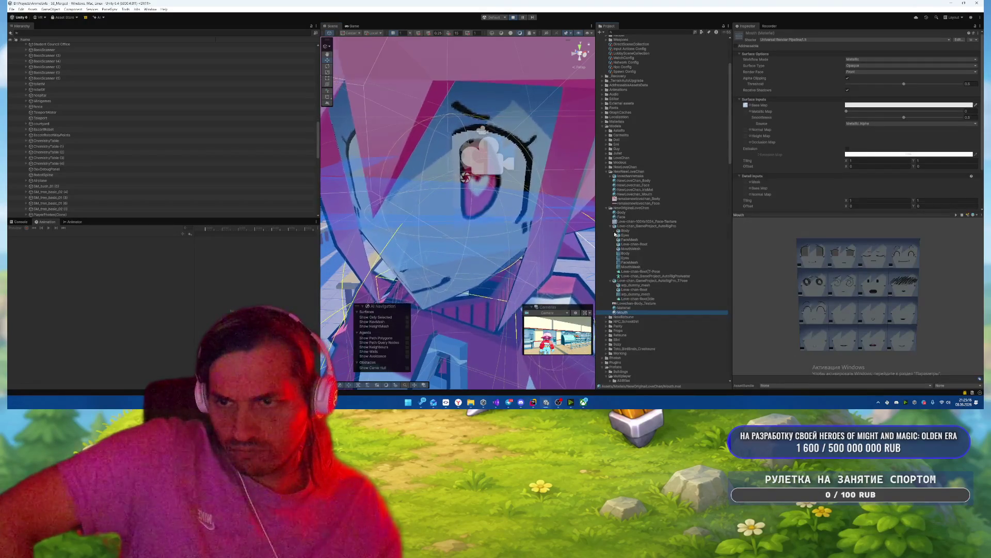
pyautogui.click(624, 218)
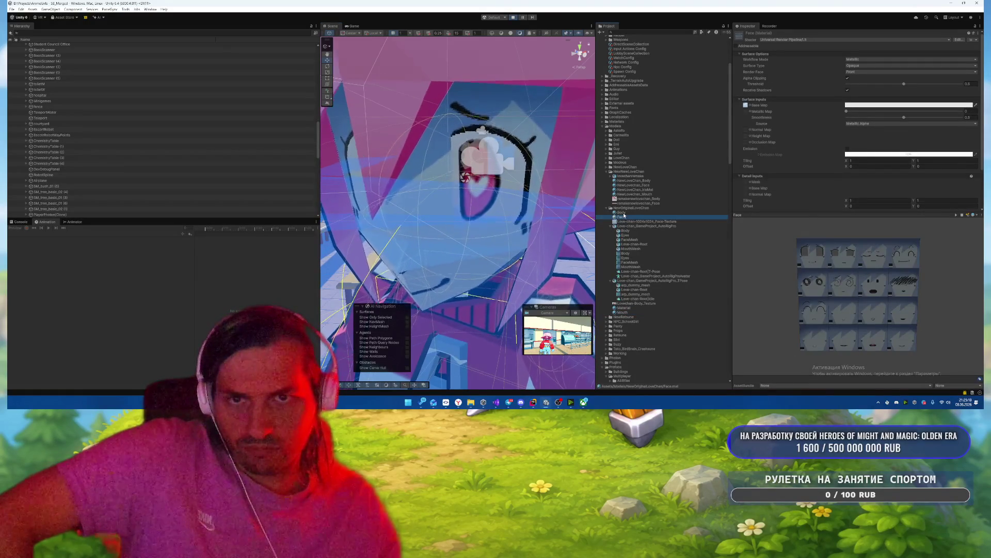
pyautogui.click(621, 212)
pyautogui.click(622, 217)
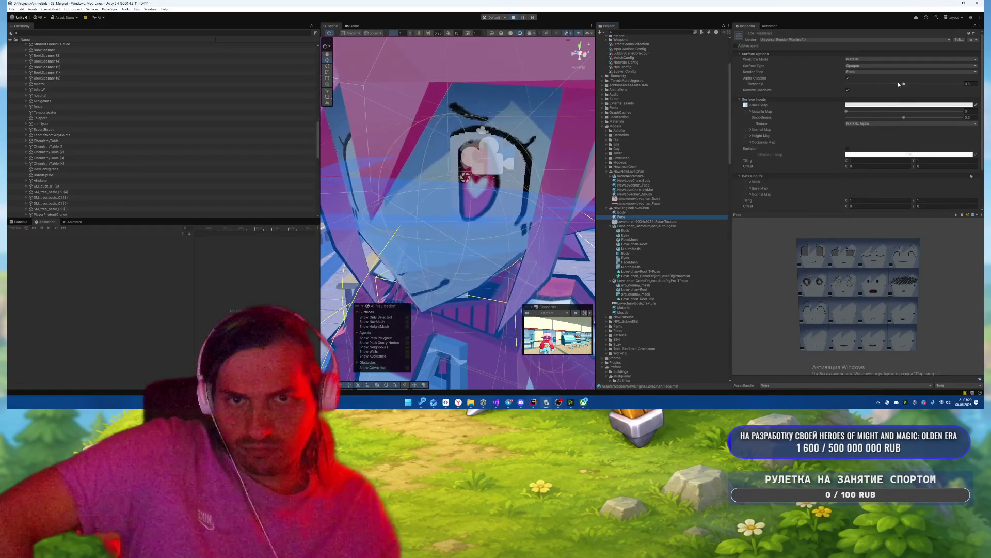
pyautogui.moveTo(904, 84)
pyautogui.mouseDown()
pyautogui.moveTo(830, 77)
pyautogui.moveTo(982, 80)
pyautogui.moveTo(940, 70)
pyautogui.mouseUp()
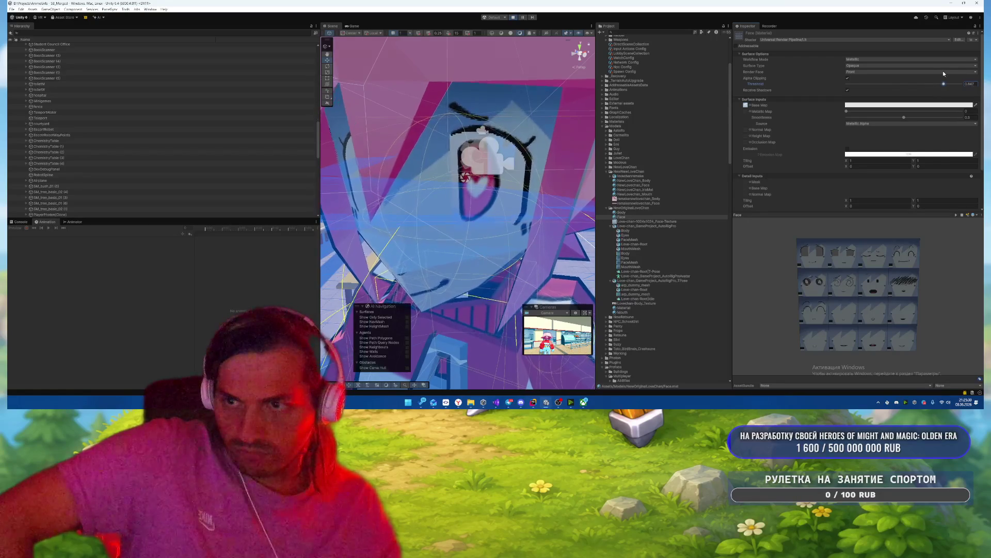
pyautogui.moveTo(946, 73); pyautogui.dragTo(947, 71)
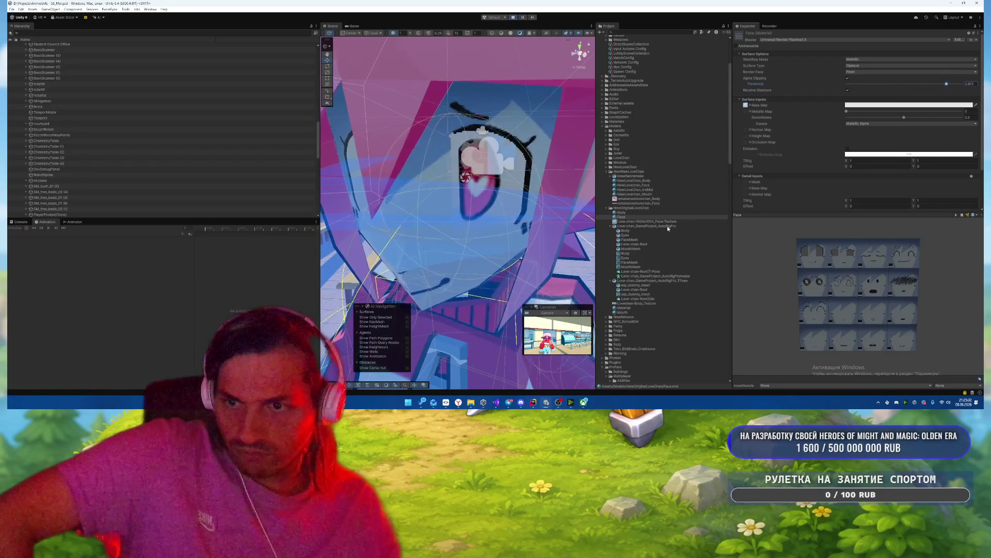
# Step: Set the face texture's Filter Mode to Trilinear
pyautogui.click(638, 298)
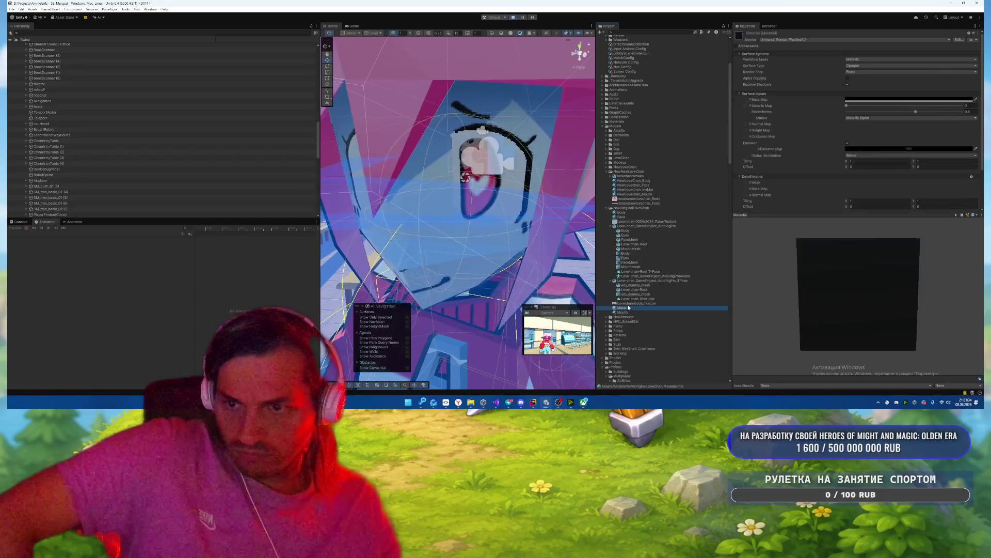
pyautogui.click(638, 303)
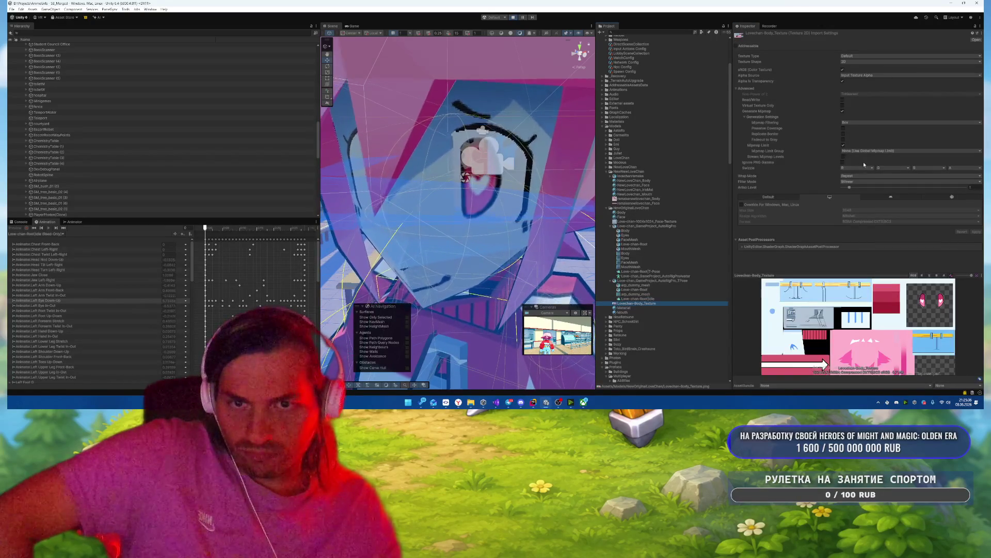
pyautogui.click(611, 227)
pyautogui.click(612, 231)
pyautogui.click(645, 221)
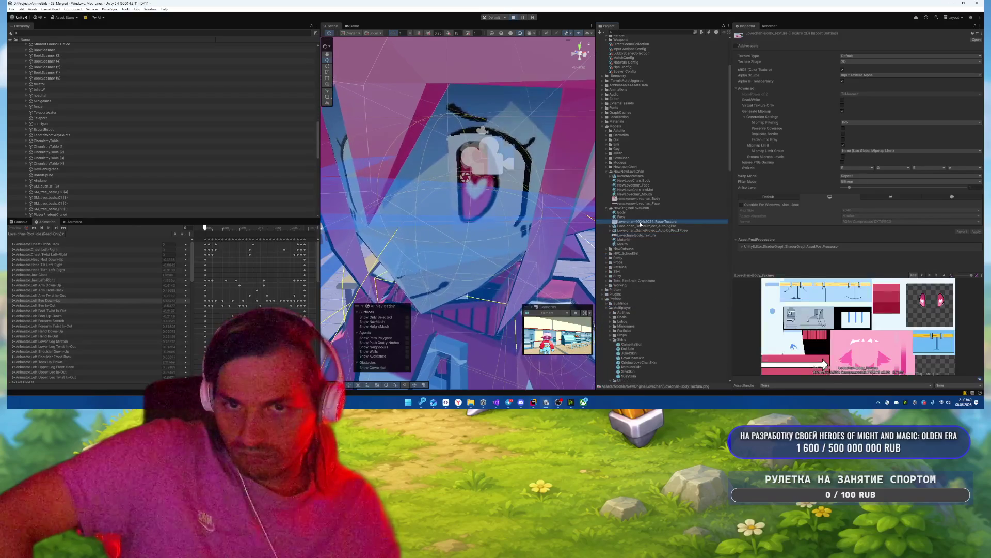
pyautogui.click(857, 181)
pyautogui.click(856, 194)
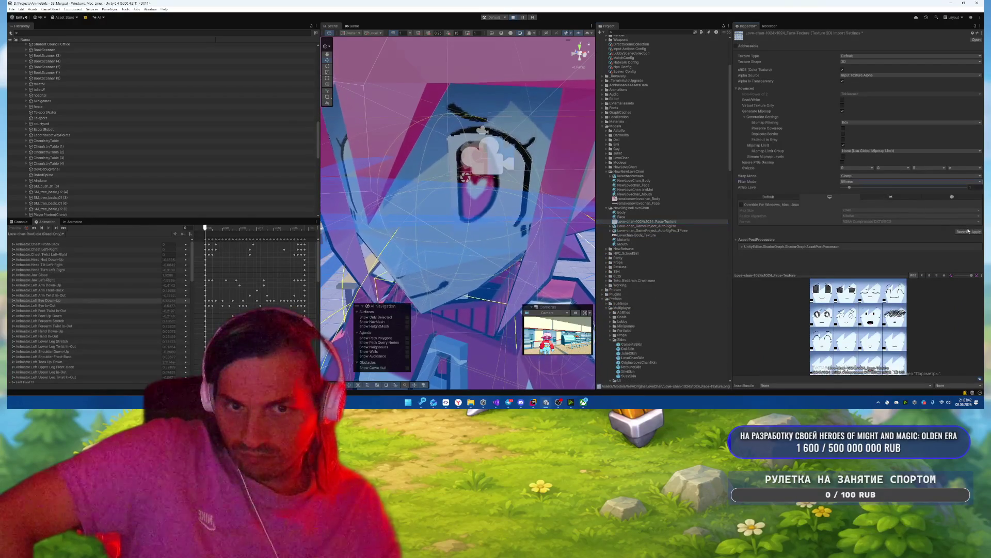
pyautogui.click(857, 181)
pyautogui.click(857, 201)
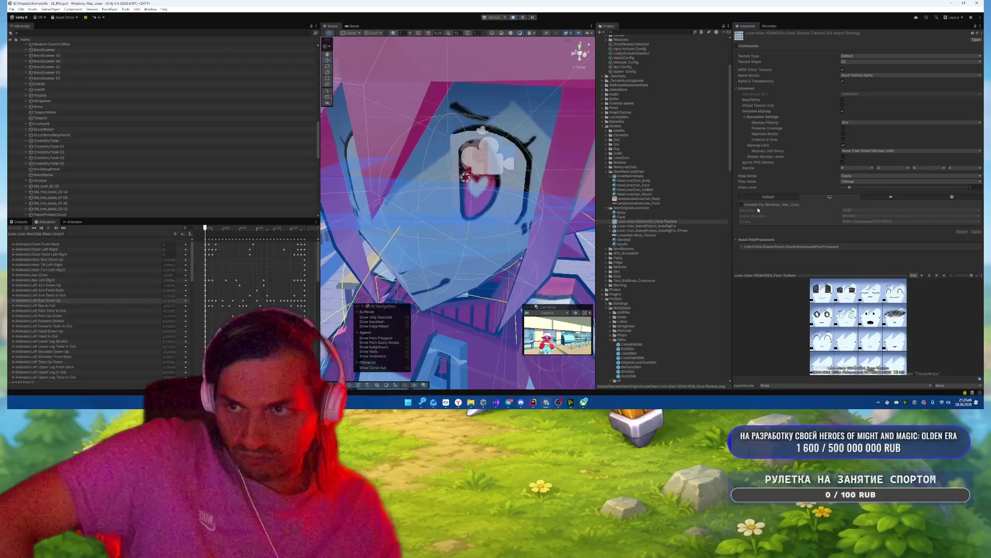
# Step: Set the body texture to Trilinear filtering with Clamp wrapping, and apply the import changes
pyautogui.click(637, 235)
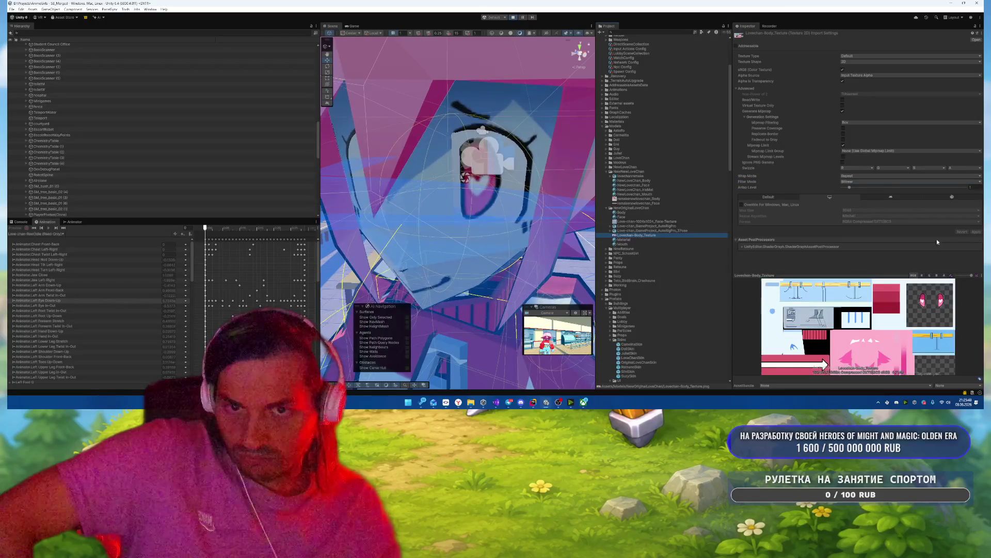
pyautogui.click(870, 182)
pyautogui.click(863, 199)
pyautogui.click(868, 176)
pyautogui.click(863, 188)
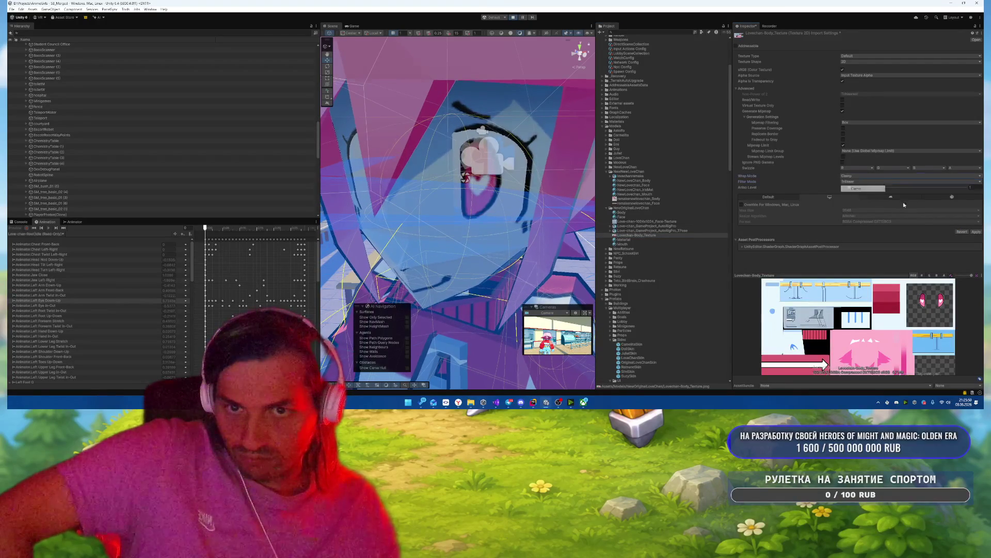
pyautogui.click(976, 232)
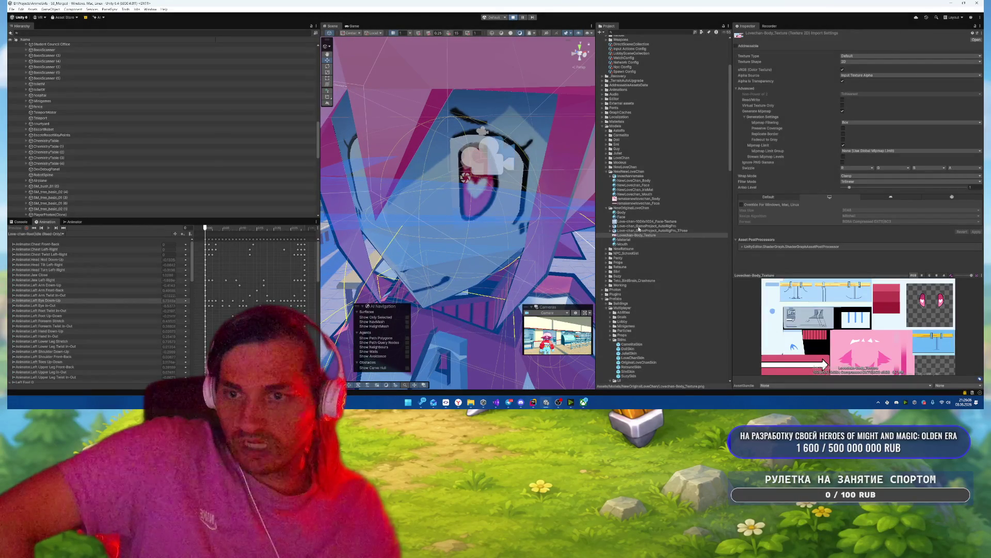
# Step: Review the Rig import settings of the AutoRigPro model and its TPose variant
pyautogui.click(639, 226)
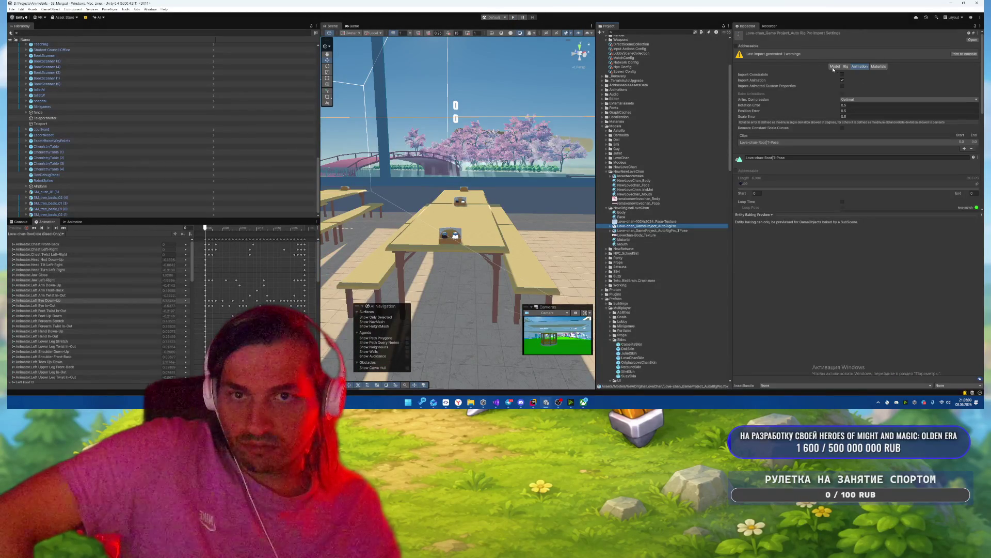
pyautogui.click(846, 67)
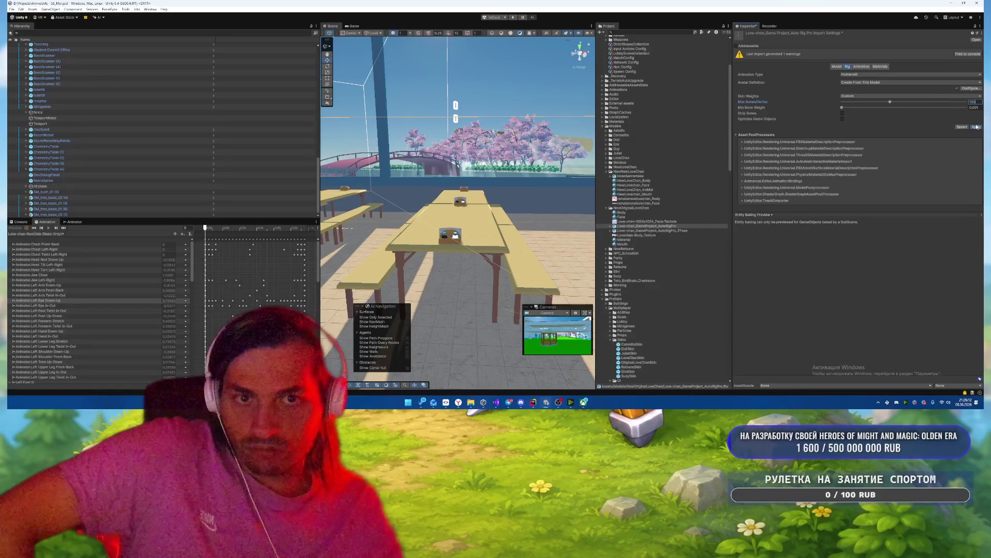
pyautogui.click(658, 230)
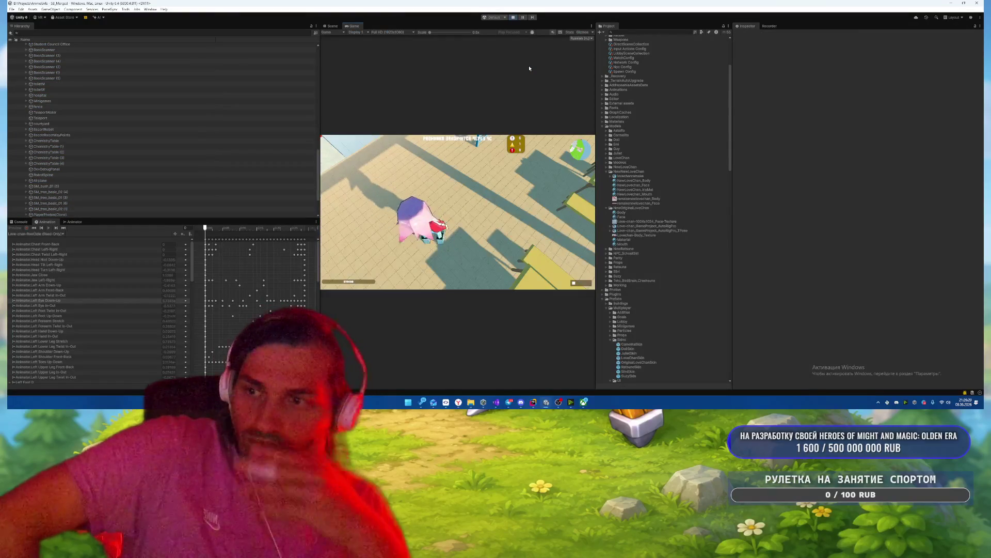
# Step: Pause the game, compare the Game and Scene views, then reselect the AutoRigPro model
pyautogui.press('Escape')
pyautogui.click(330, 26)
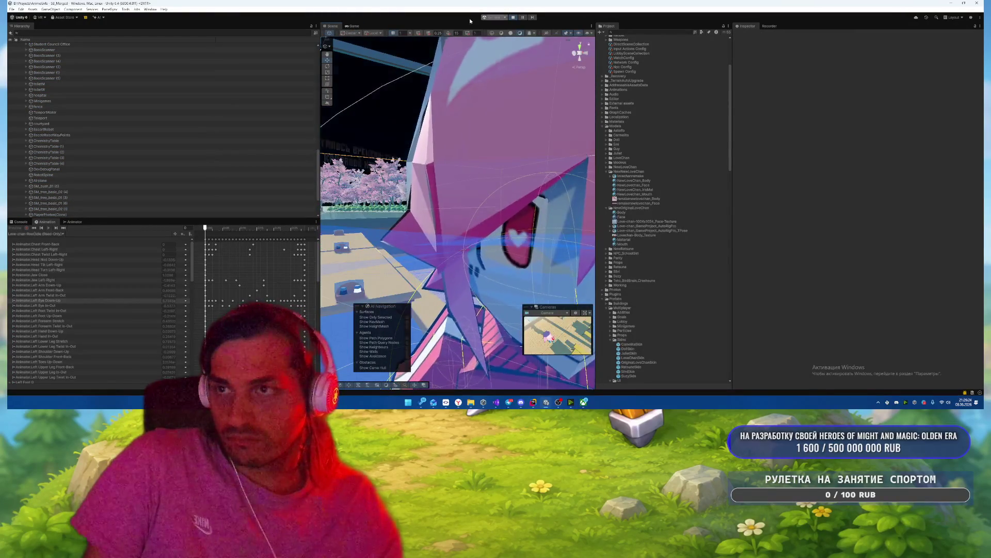
pyautogui.click(355, 27)
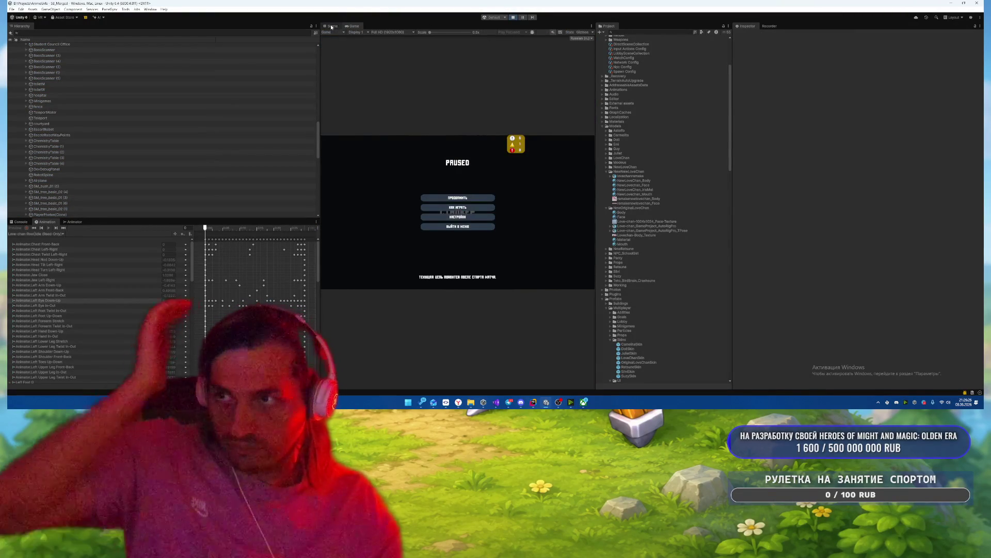
pyautogui.click(330, 27)
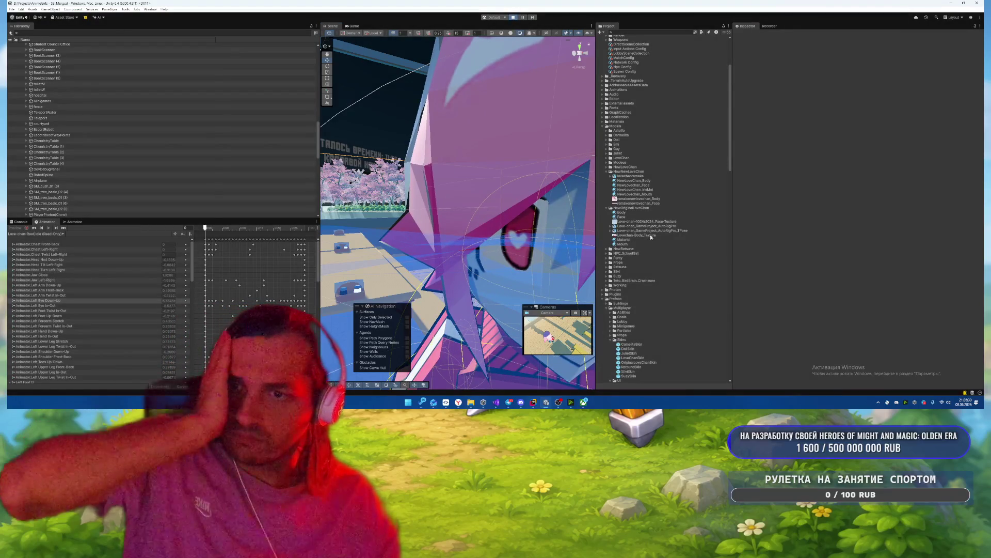
pyautogui.click(648, 226)
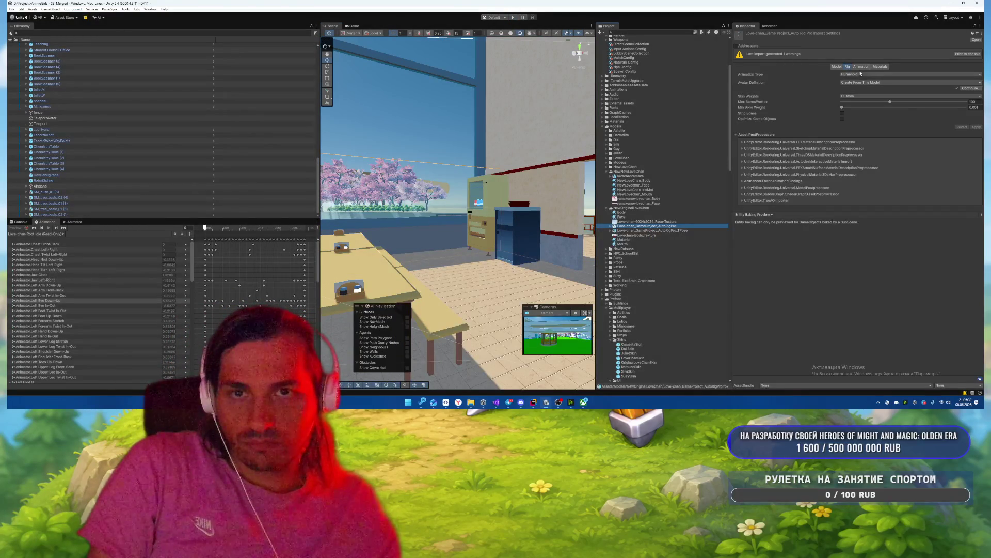
# Step: Open the avatar configuration and inspect the Head mapping's neck, head and eye bones
pyautogui.click(969, 89)
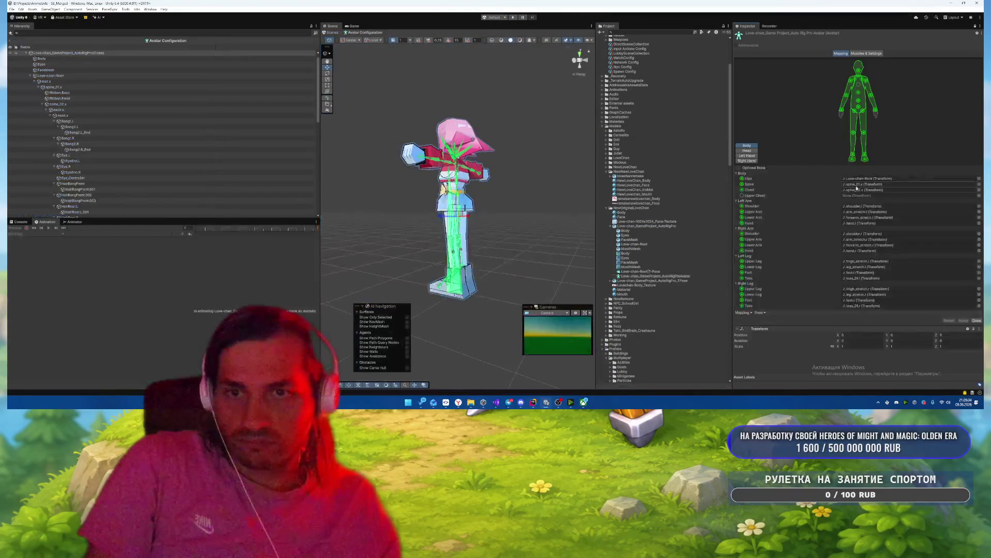
pyautogui.moveTo(464, 102)
pyautogui.mouseDown()
pyautogui.moveTo(493, 101)
pyautogui.moveTo(561, 69)
pyautogui.moveTo(577, 103)
pyautogui.mouseUp()
pyautogui.click(747, 150)
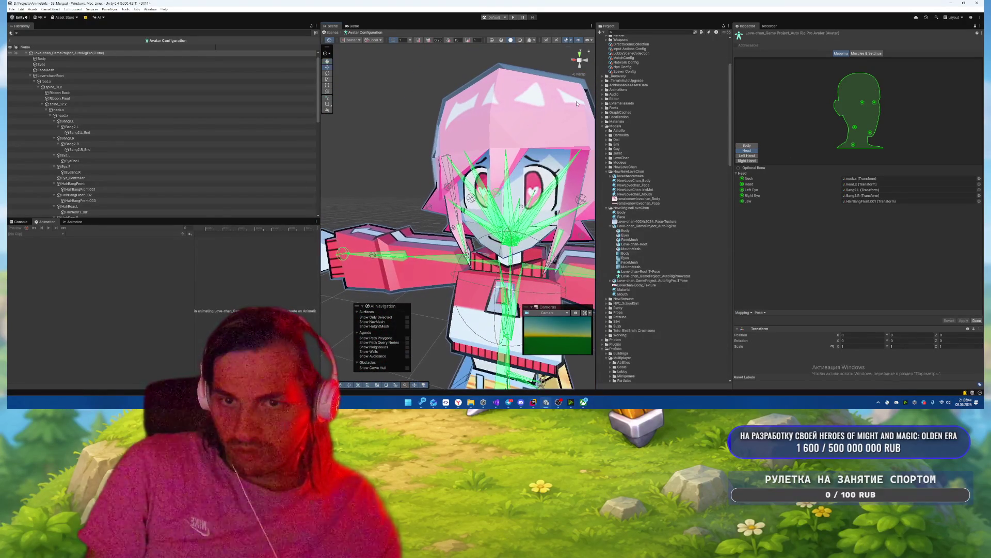
pyautogui.click(872, 179)
pyautogui.click(872, 184)
pyautogui.click(873, 190)
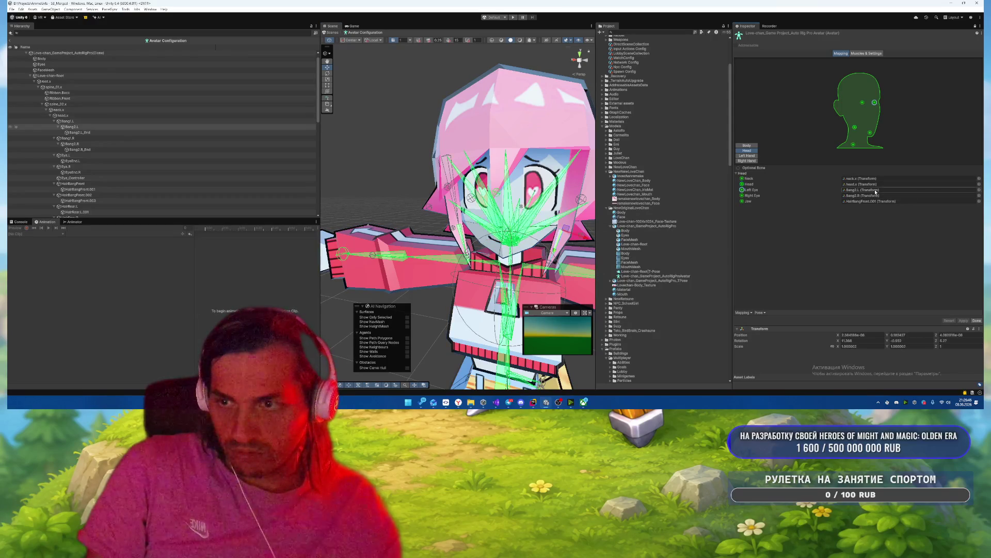
pyautogui.click(874, 195)
pyautogui.click(874, 190)
pyautogui.click(874, 195)
pyautogui.click(873, 189)
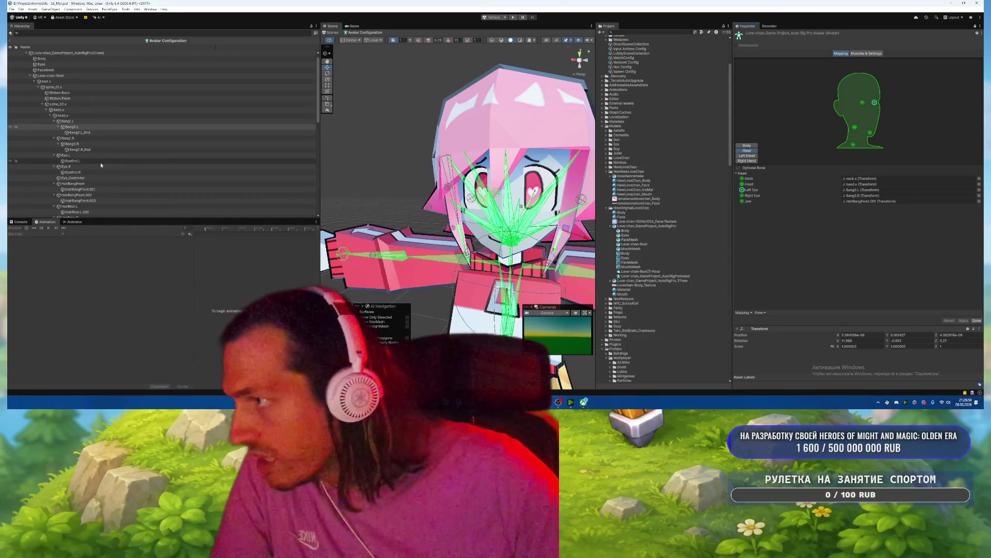
# Step: Assign Eye.L and Eye.R as the avatar's Left Eye and Right Eye bones
pyautogui.moveTo(67, 155); pyautogui.dragTo(860, 190)
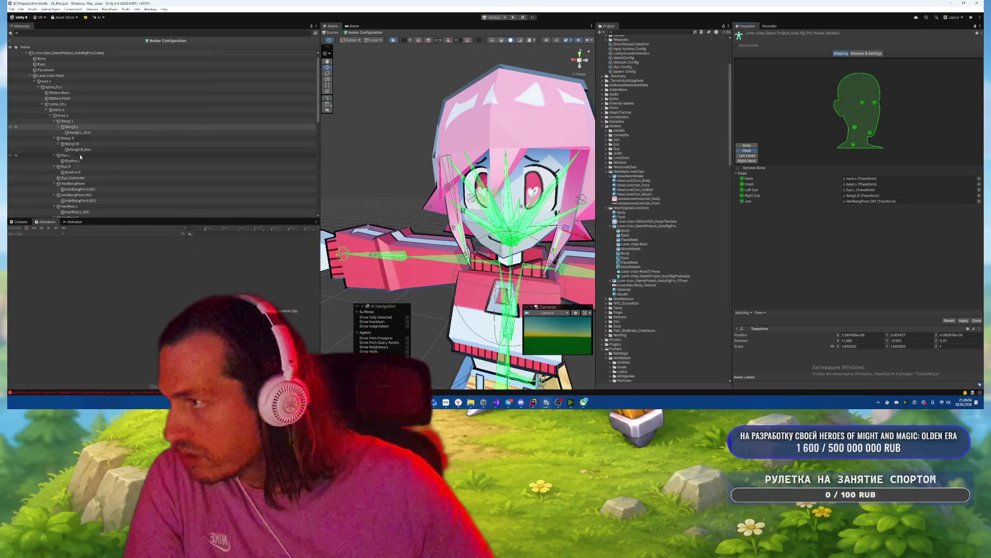
pyautogui.click(75, 155)
pyautogui.moveTo(75, 157)
pyautogui.mouseDown()
pyautogui.moveTo(91, 166)
pyautogui.moveTo(866, 199)
pyautogui.mouseUp()
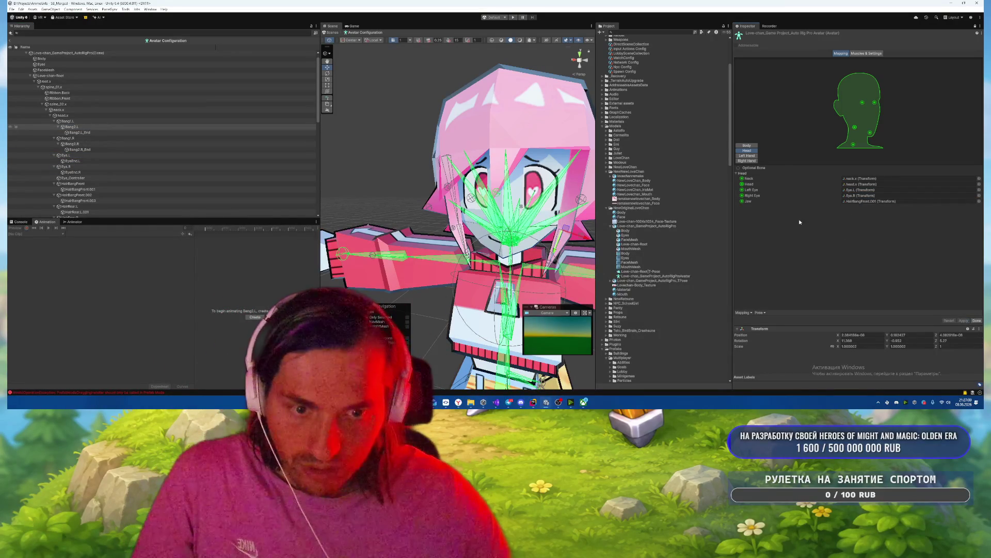
# Step: Review the hand and body mappings, locating the Hips, Spine and Chest bones in the rig
pyautogui.click(748, 155)
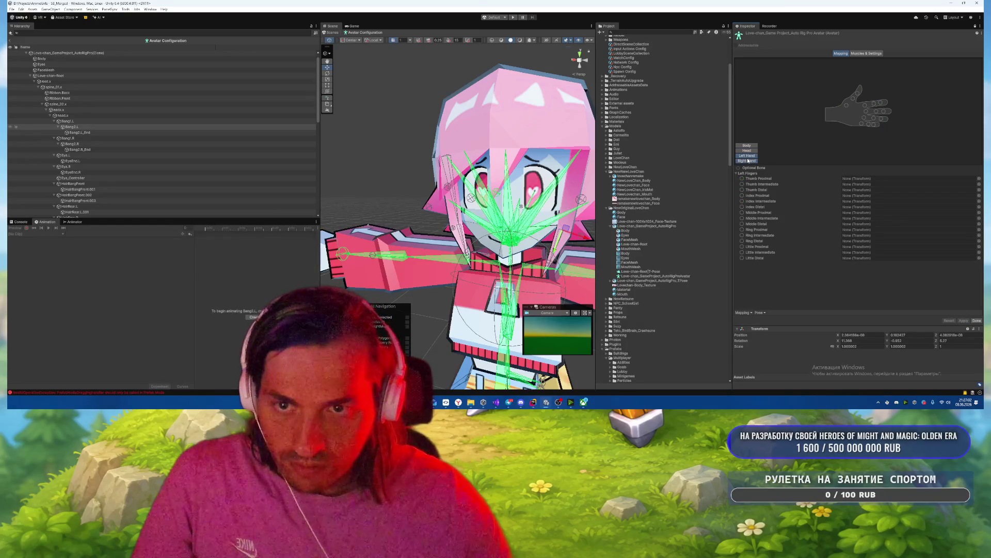
pyautogui.click(748, 161)
pyautogui.click(747, 147)
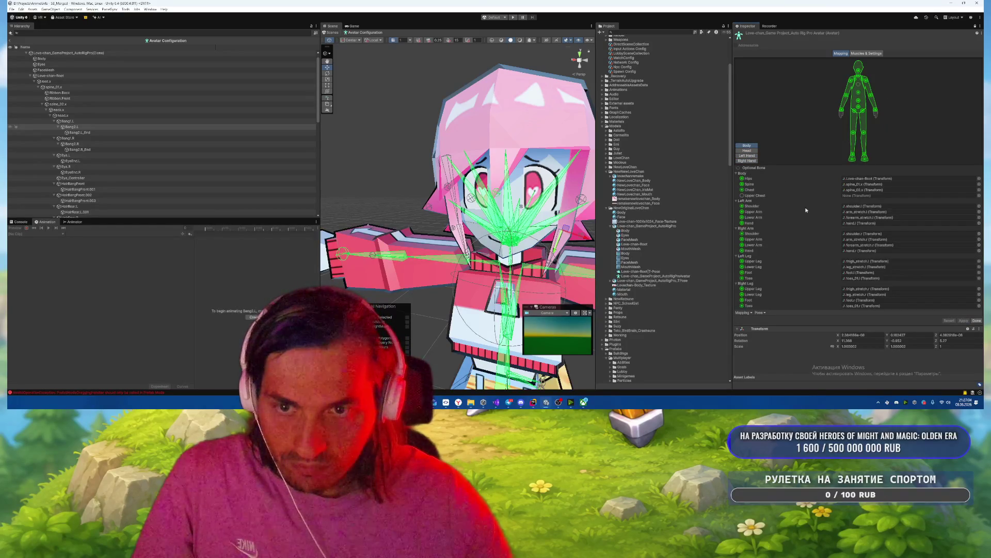
pyautogui.click(867, 190)
pyautogui.click(860, 185)
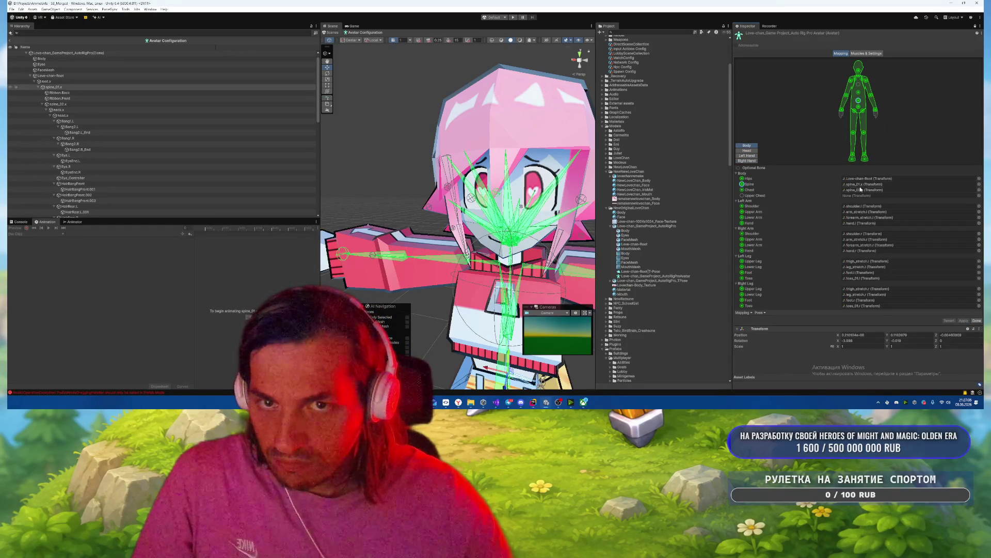
pyautogui.click(861, 190)
pyautogui.click(860, 179)
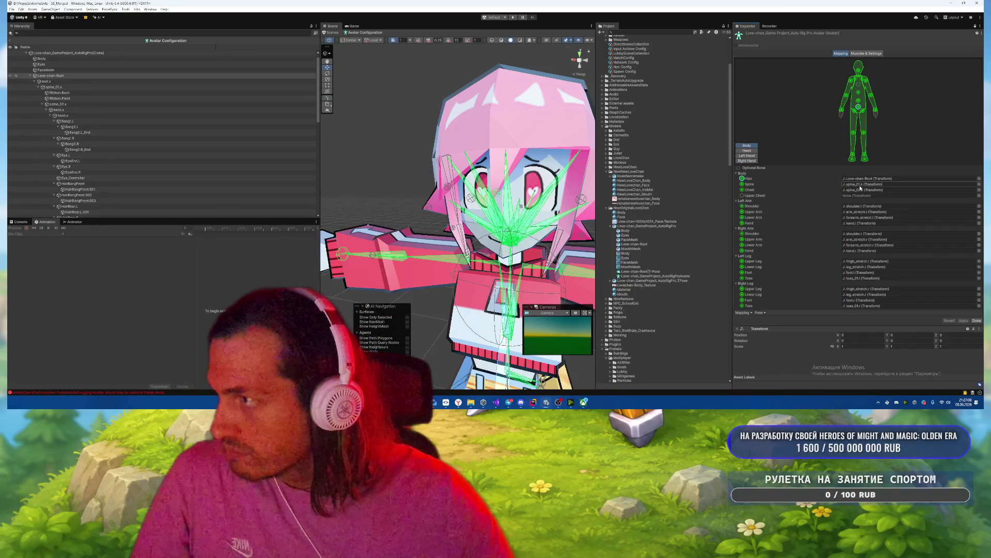
pyautogui.click(861, 185)
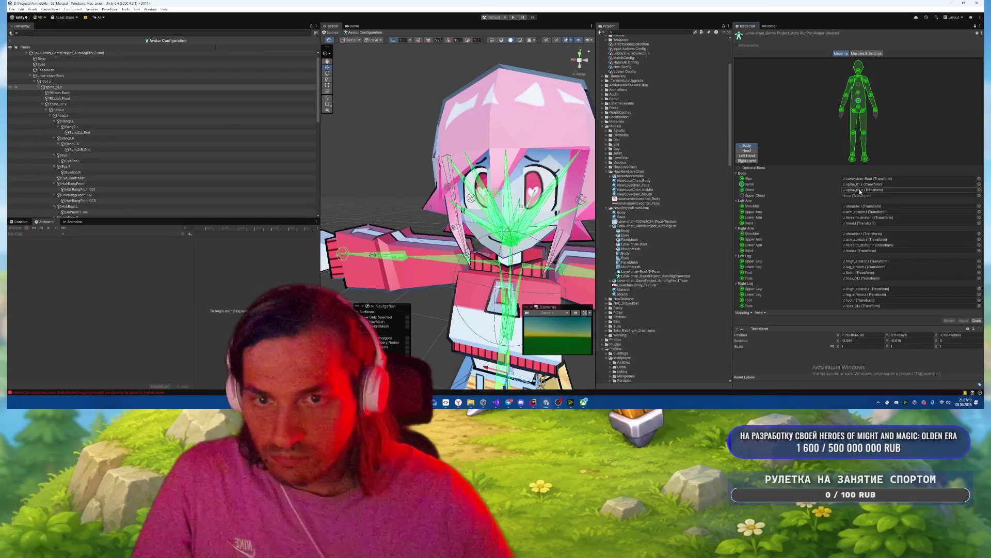
pyautogui.click(857, 190)
pyautogui.click(859, 184)
pyautogui.click(861, 190)
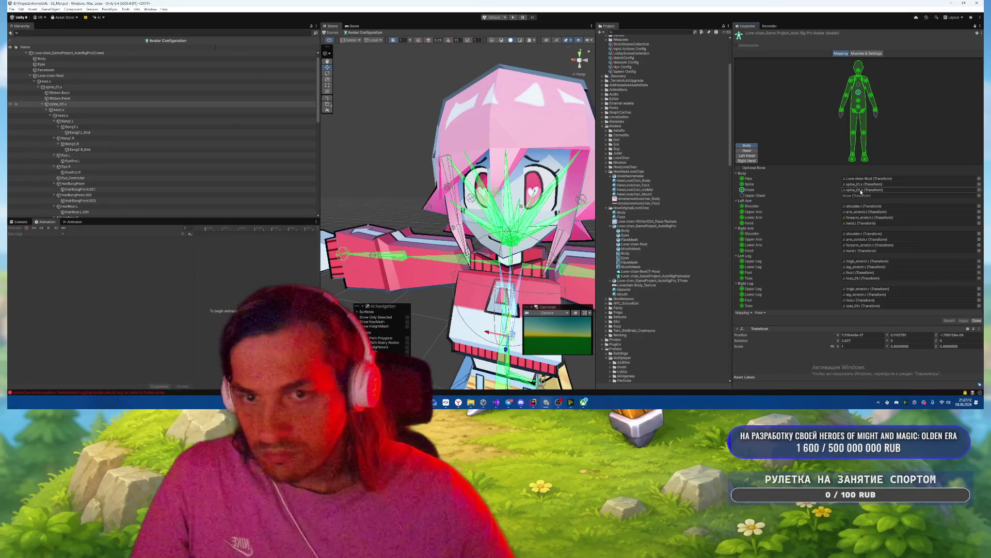
# Step: Try neck.x as Upper Chest, undo it, and close the avatar configuration
pyautogui.click(860, 196)
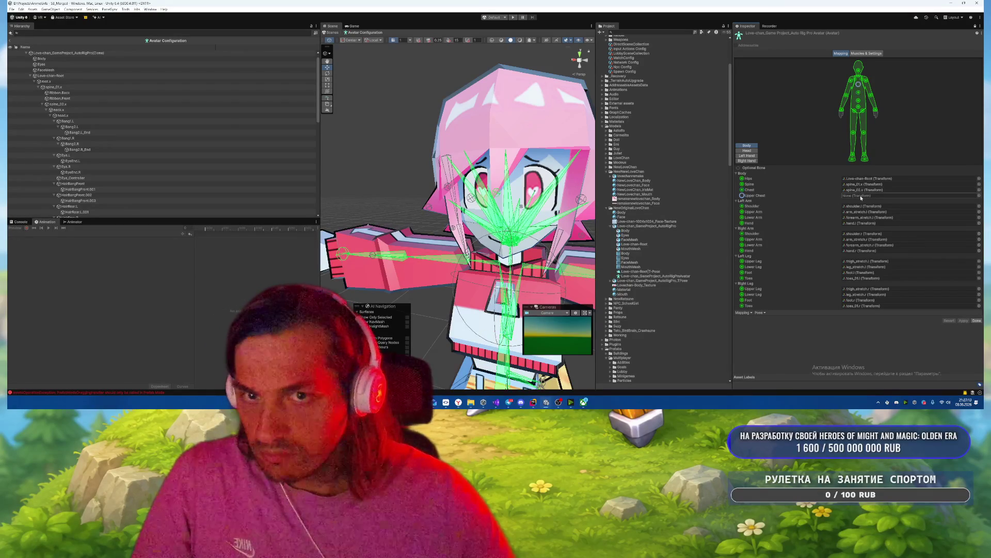
pyautogui.click(45, 116)
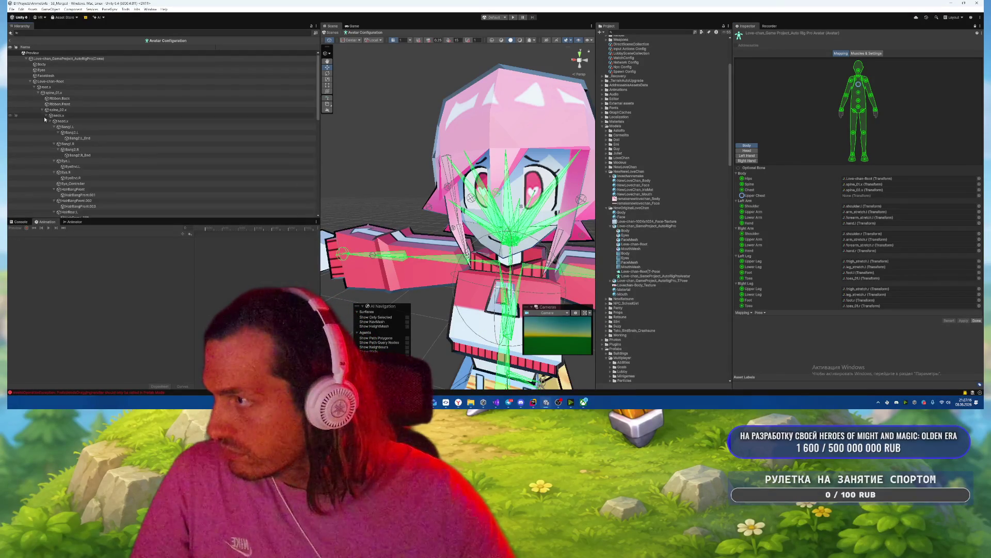
pyautogui.click(52, 116)
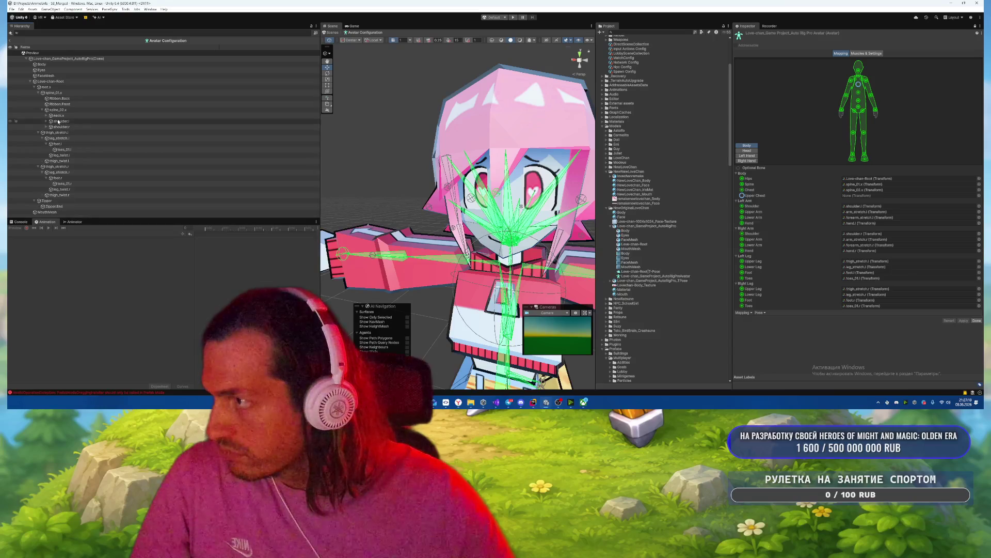
pyautogui.moveTo(204, 124); pyautogui.dragTo(880, 197)
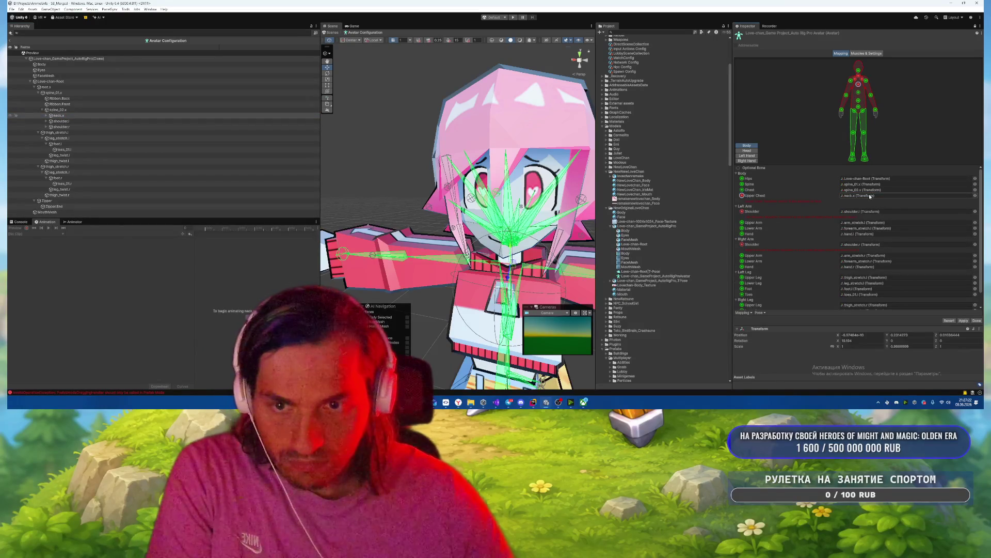
pyautogui.hotkey('ctrl', 'z')
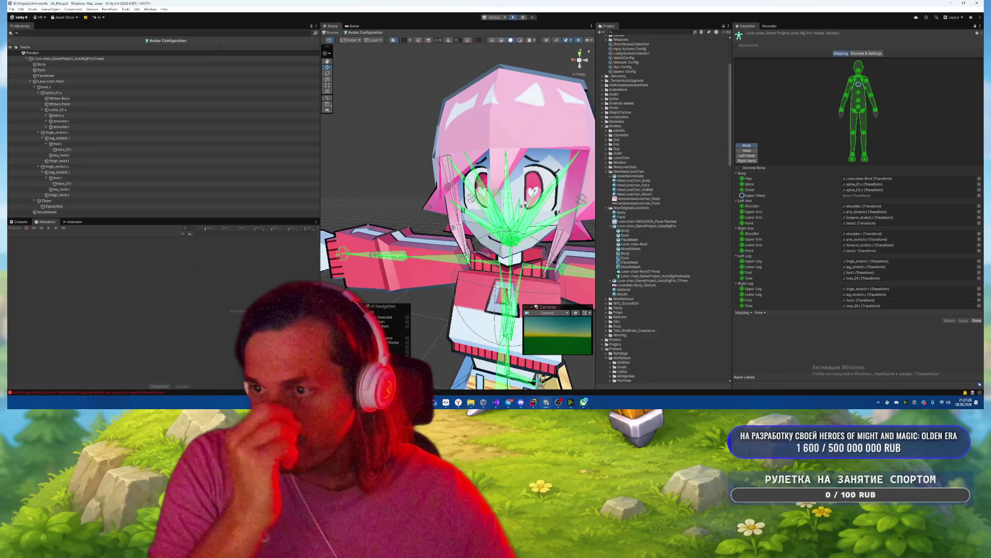
pyautogui.click(977, 320)
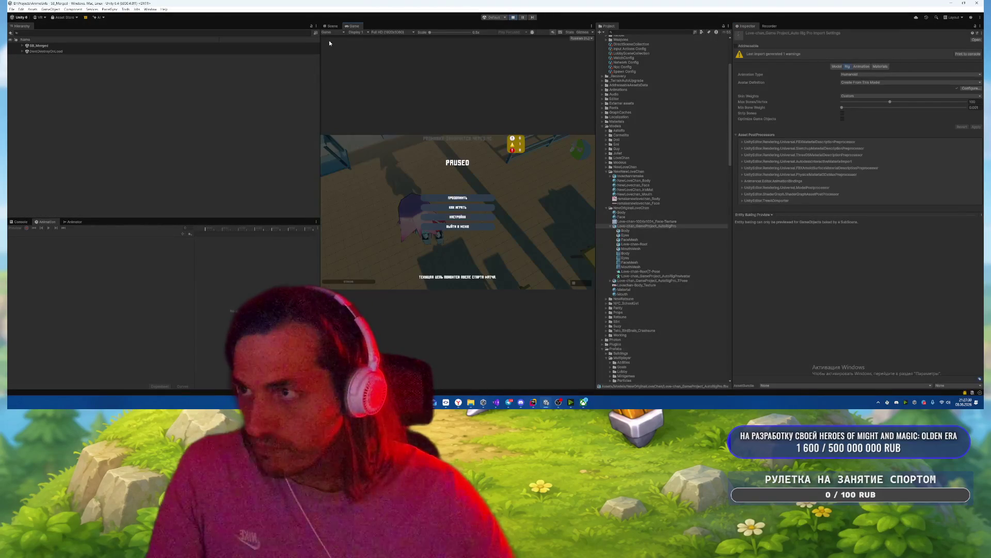
# Step: Look at the character's face in the Scene view, exit Play mode, and reopen avatar configuration
pyautogui.click(331, 26)
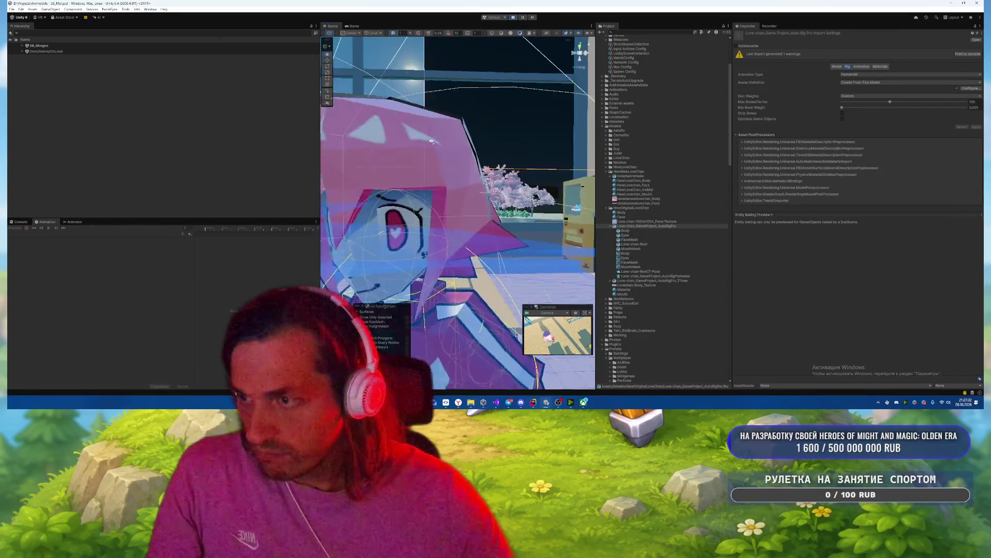
pyautogui.moveTo(432, 141); pyautogui.dragTo(450, 143)
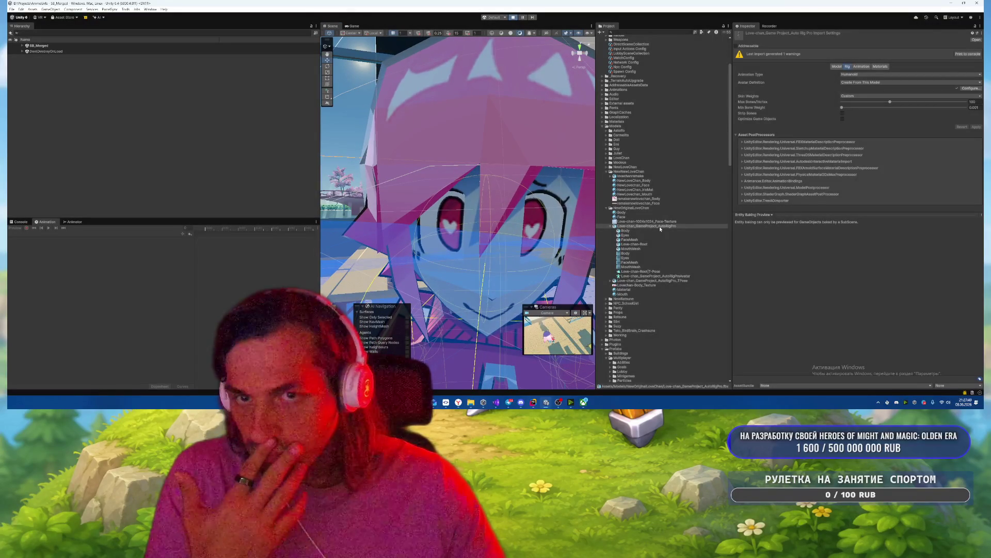
pyautogui.click(658, 226)
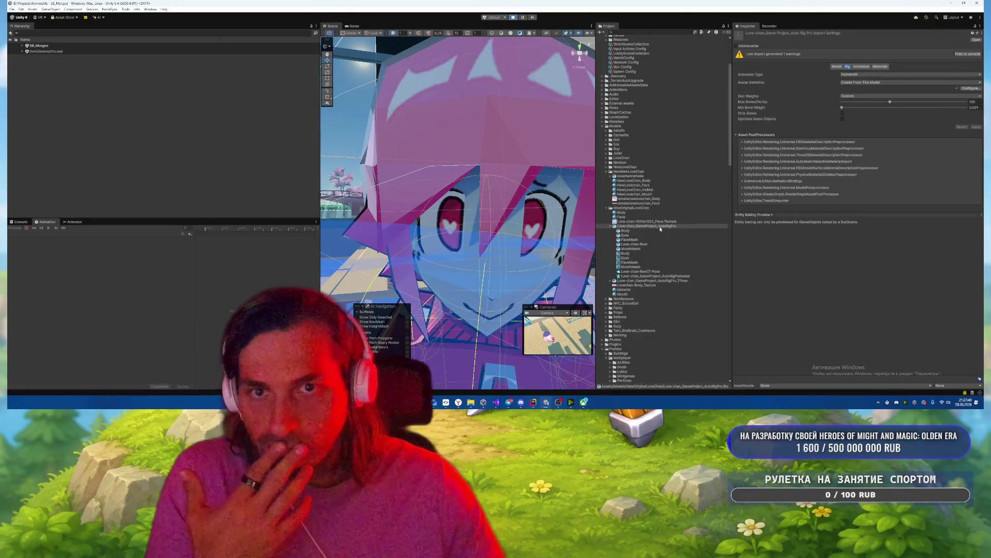
pyautogui.hotkey('ctrl', 'p')
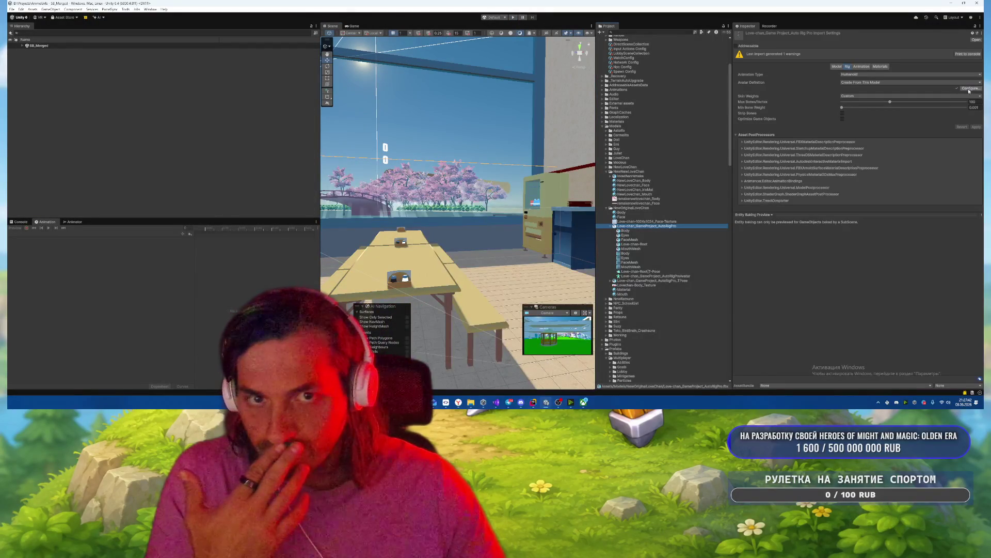
pyautogui.click(969, 89)
# Step: Map Left Eye to EyeEnd.L and Right Eye to EyeEnd.R, then finish and apply the import settings
pyautogui.click(751, 151)
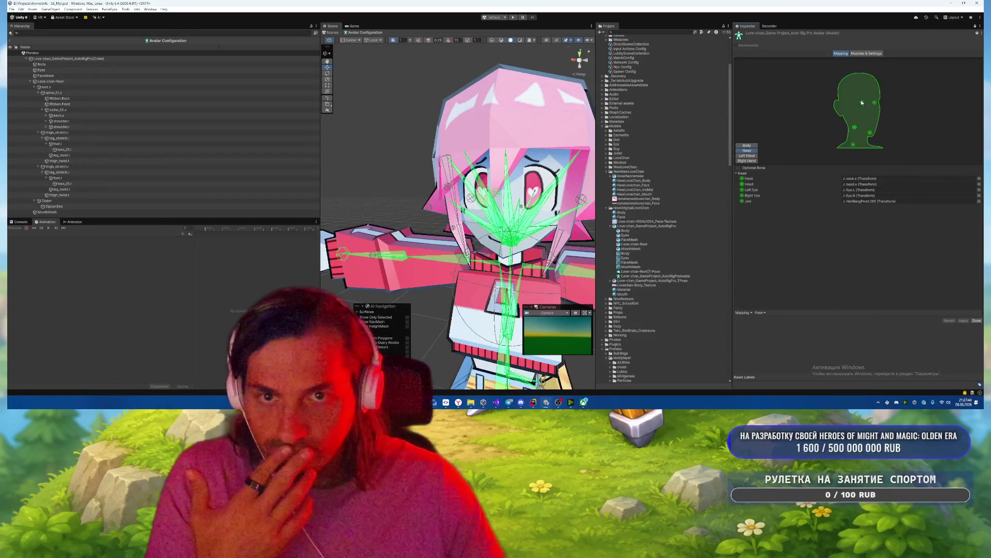
pyautogui.click(864, 103)
pyautogui.click(871, 191)
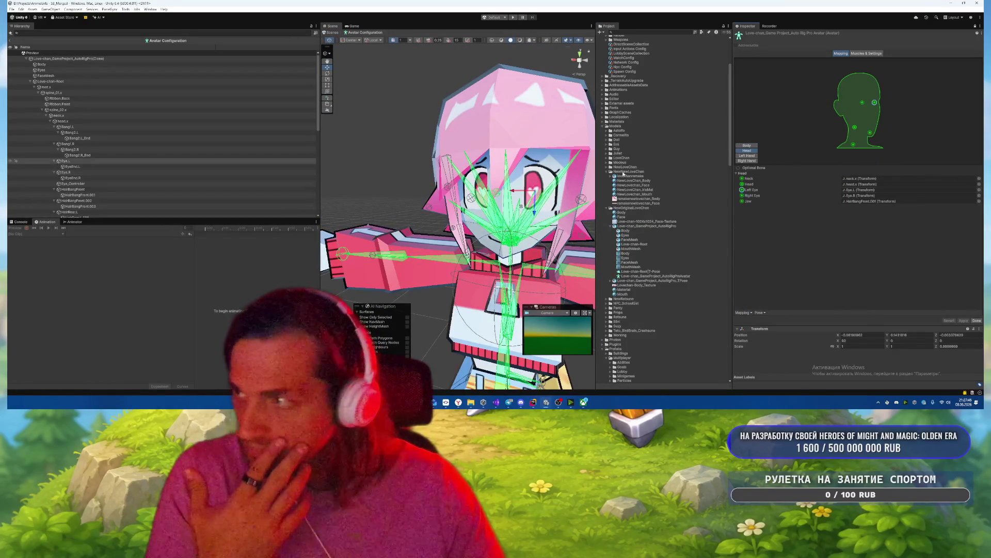
pyautogui.moveTo(98, 167)
pyautogui.mouseDown()
pyautogui.moveTo(852, 203)
pyautogui.moveTo(857, 191)
pyautogui.mouseUp()
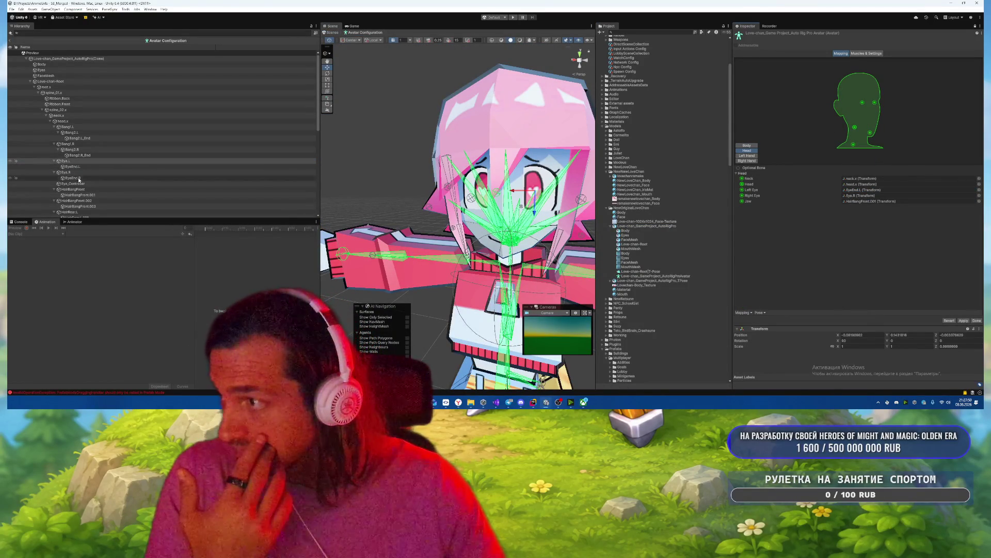
pyautogui.moveTo(79, 177)
pyautogui.mouseDown()
pyautogui.moveTo(464, 196)
pyautogui.moveTo(866, 197)
pyautogui.mouseUp()
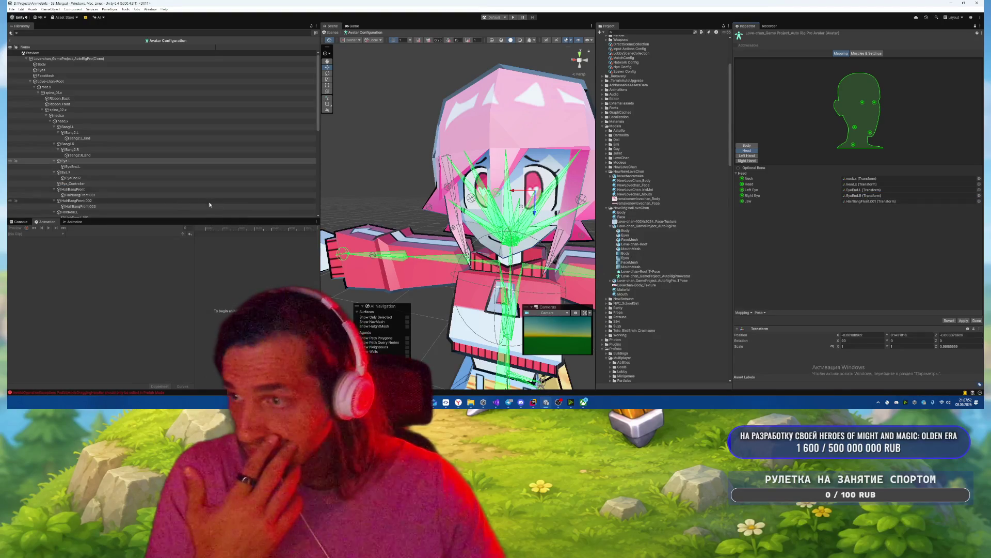
pyautogui.click(74, 162)
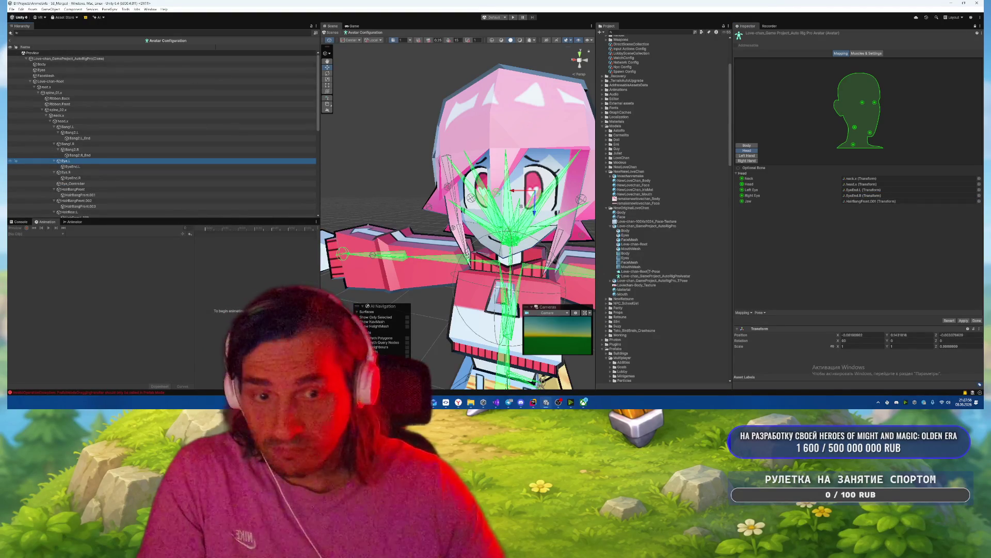
pyautogui.click(975, 320)
pyautogui.click(531, 211)
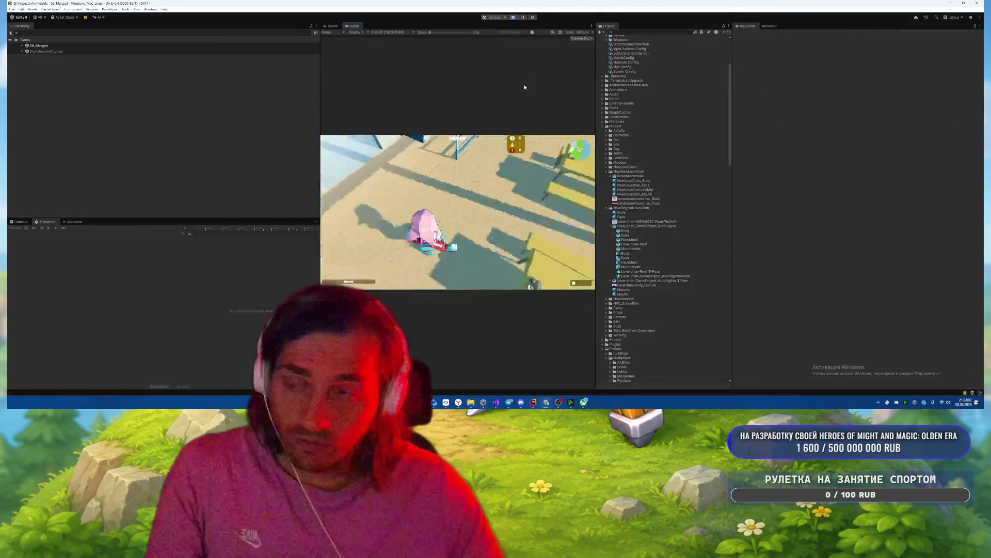
# Step: Zoom the Scene view in on the character's face and start Play mode to test it
pyautogui.click(331, 26)
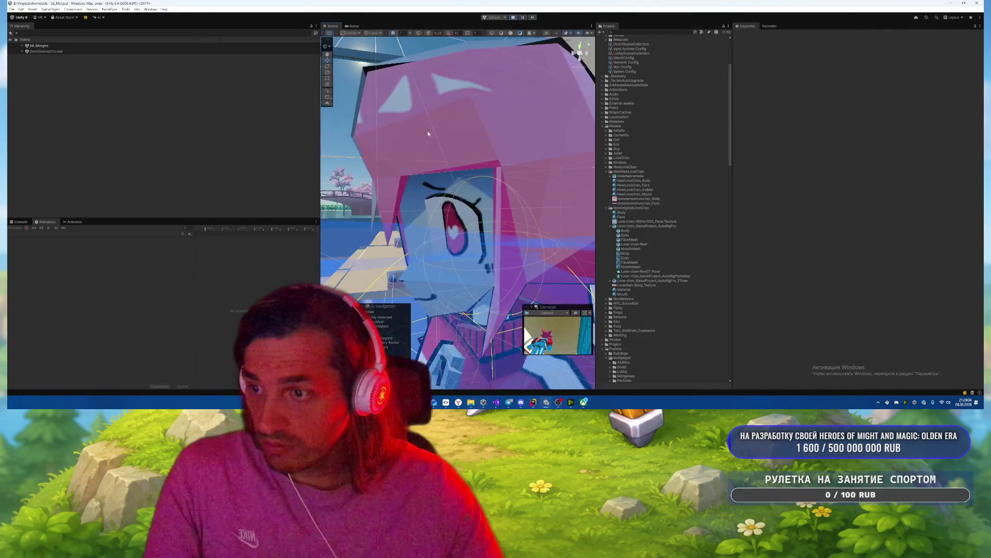
pyautogui.moveTo(573, 186); pyautogui.dragTo(557, 194)
pyautogui.scroll(-4, 558, 194)
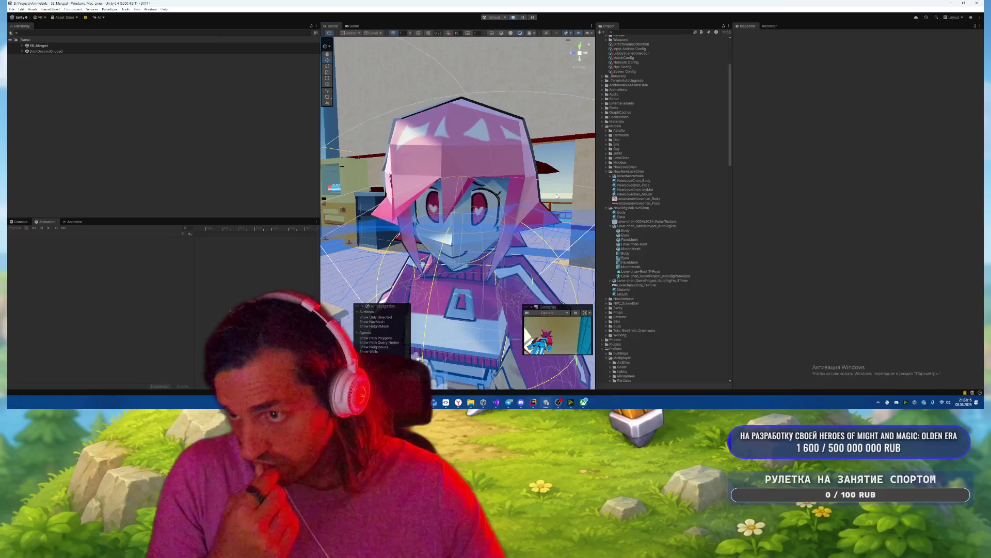
pyautogui.click(514, 18)
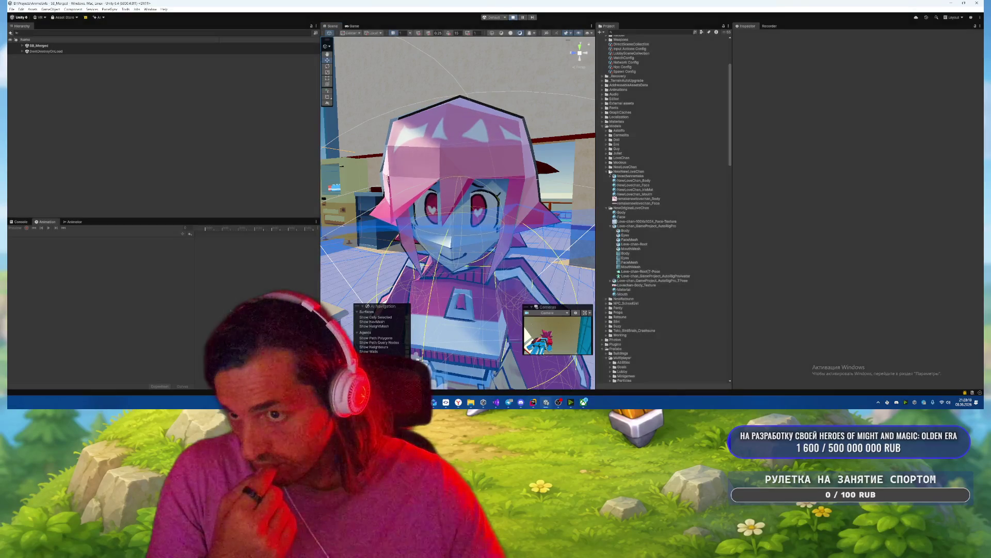
# Step: Stop Play mode, select the AutoRigPro model, and turn its preview to face forward
pyautogui.hotkey('ctrl', 'p')
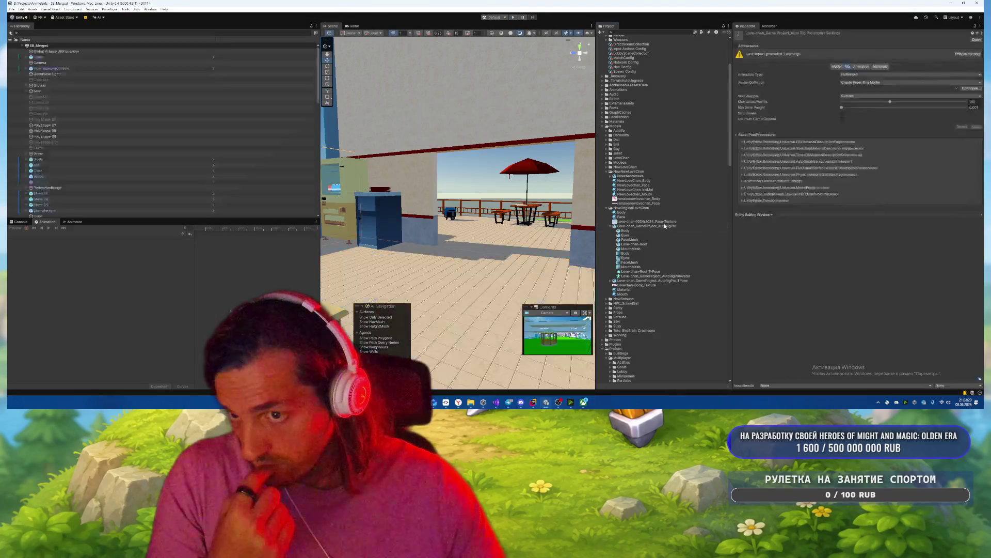
pyautogui.click(663, 224)
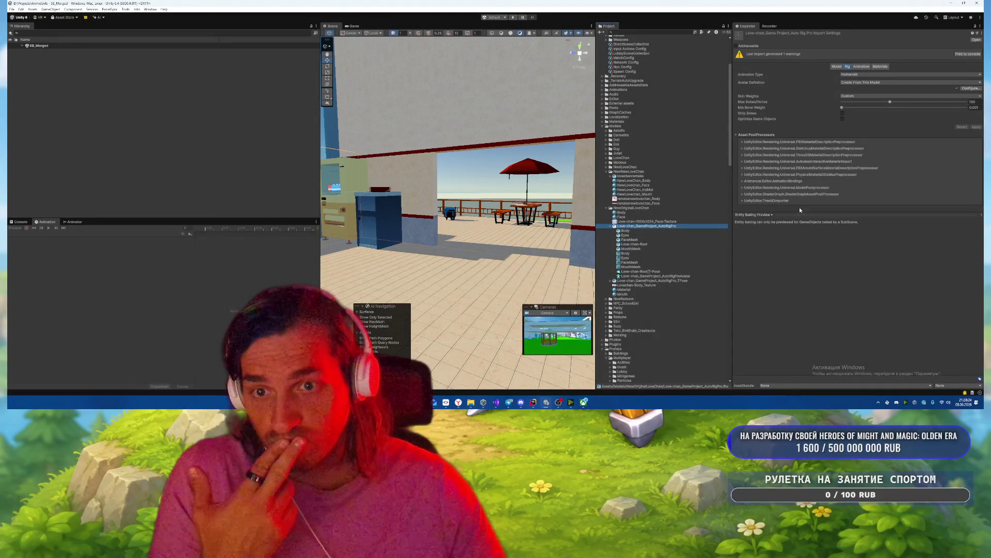
pyautogui.click(754, 214)
pyautogui.click(770, 228)
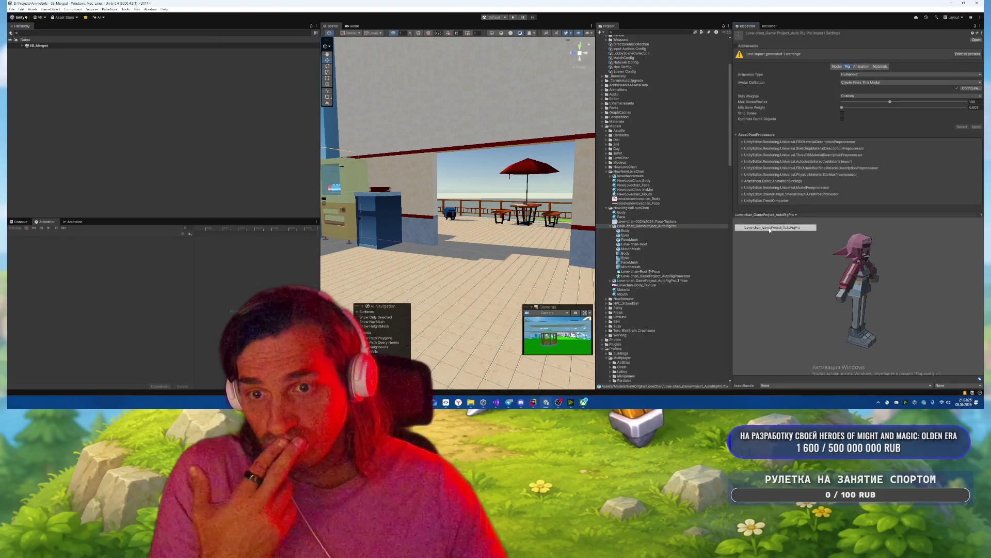
pyautogui.moveTo(807, 248); pyautogui.dragTo(867, 295)
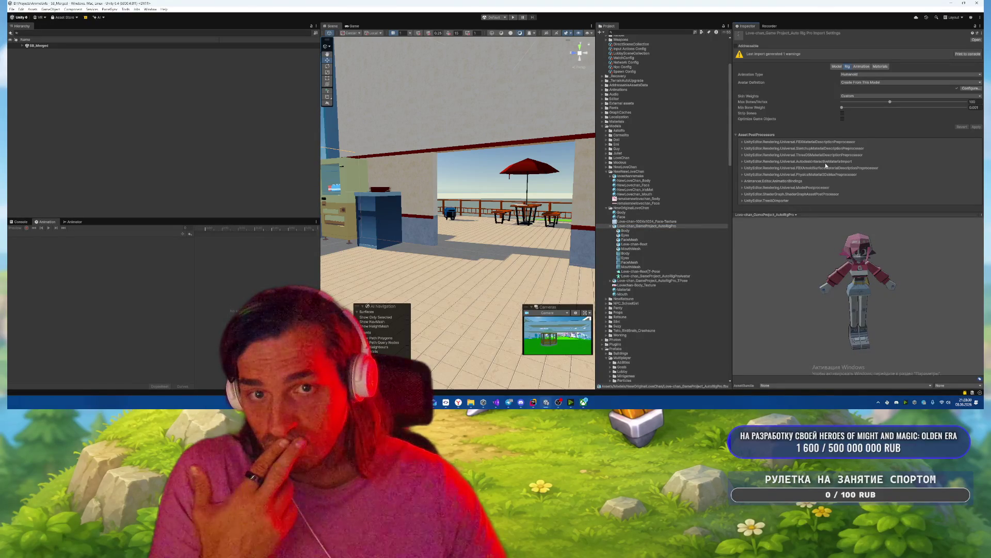
# Step: Check the model's Skin Weights setting and swap the Animation timeline for the Console
pyautogui.moveTo(744, 115)
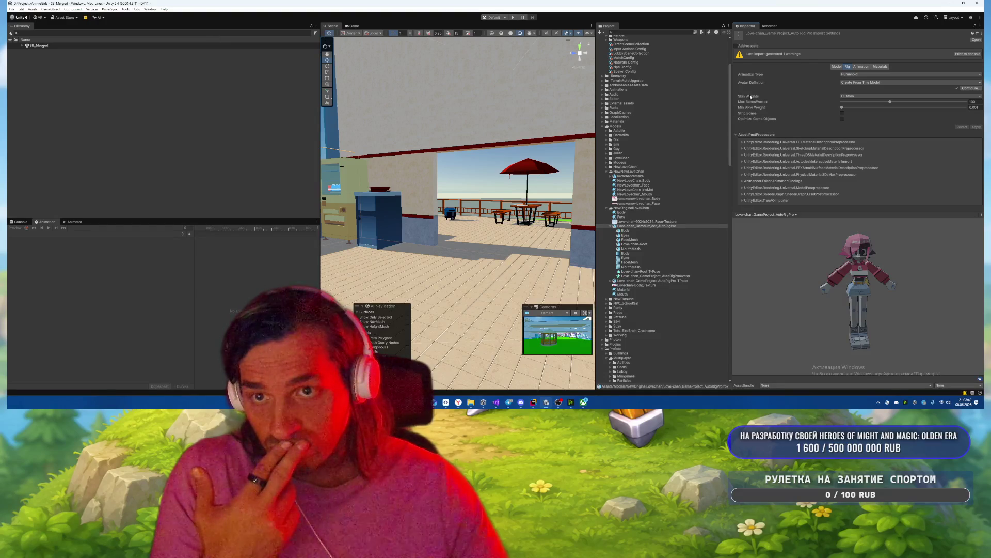
pyautogui.click(750, 97)
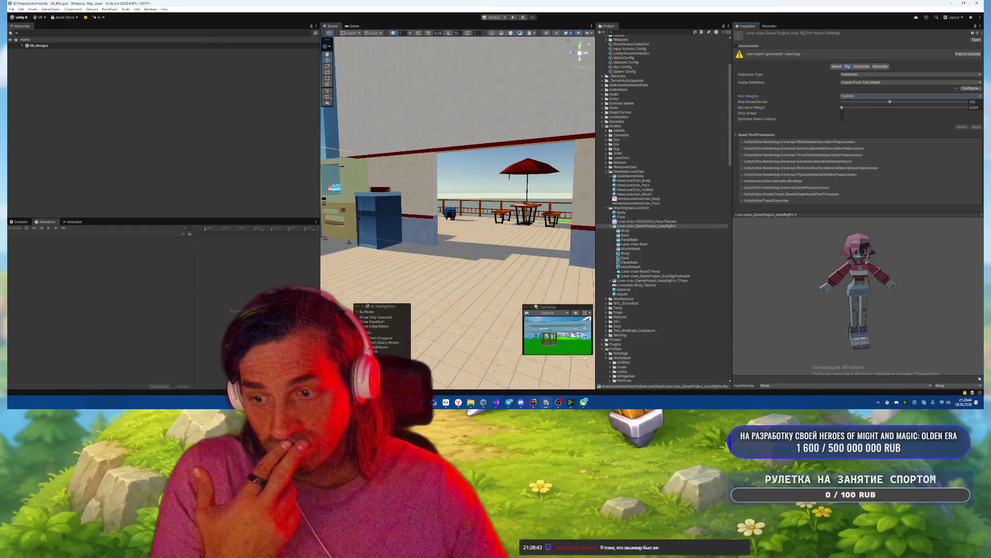
pyautogui.moveTo(570, 402)
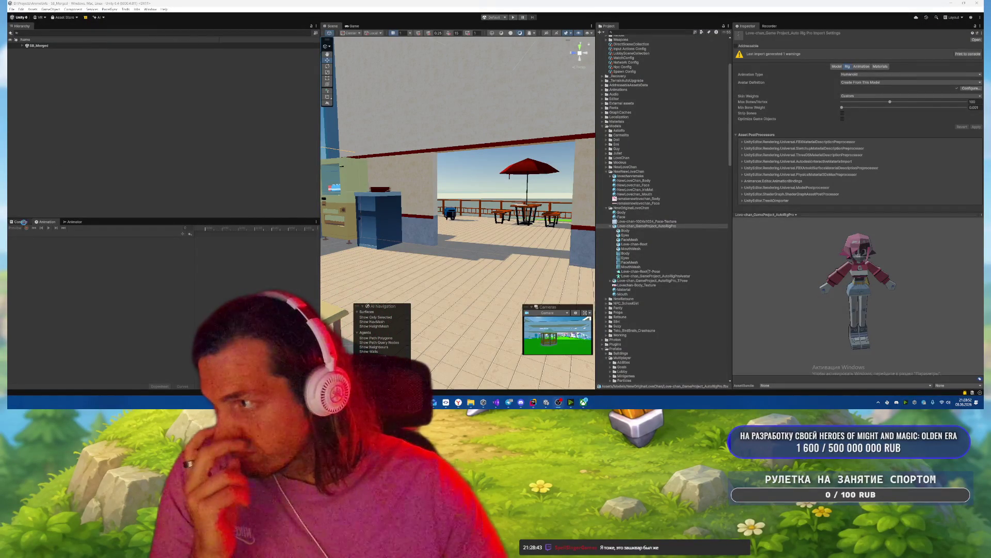
pyautogui.click(23, 222)
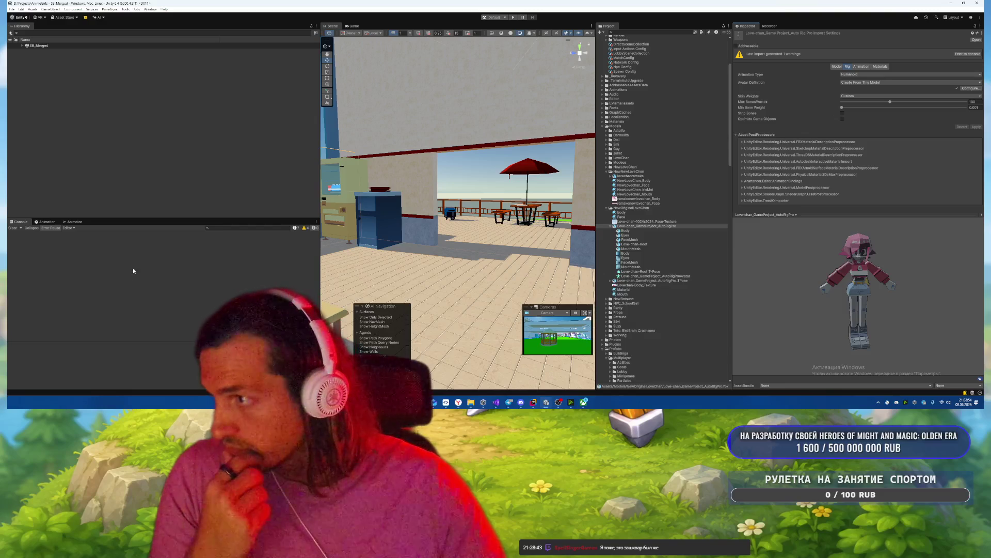
# Step: Show info and warning messages, clear the Console, and read the ImportFBX warning
pyautogui.click(295, 229)
pyautogui.click(308, 229)
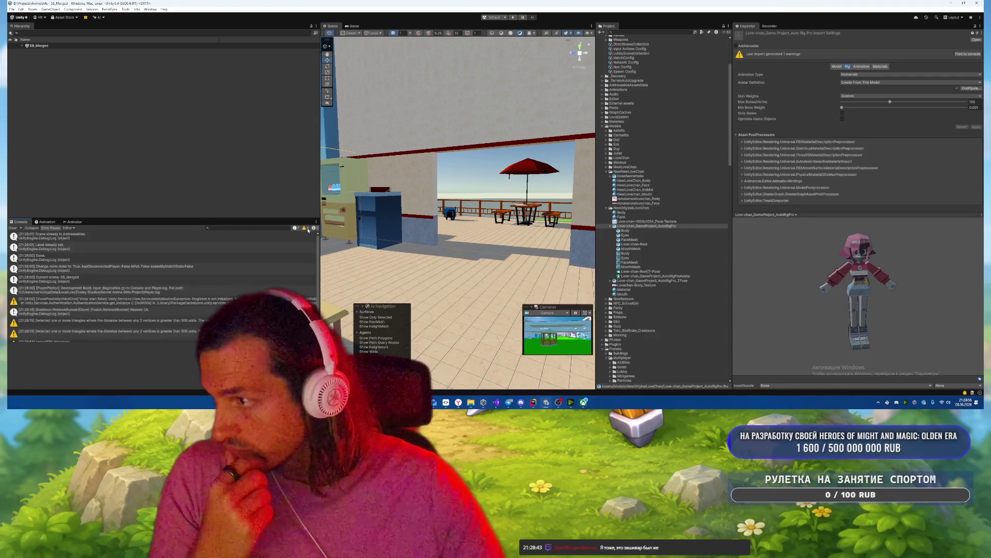
pyautogui.click(18, 227)
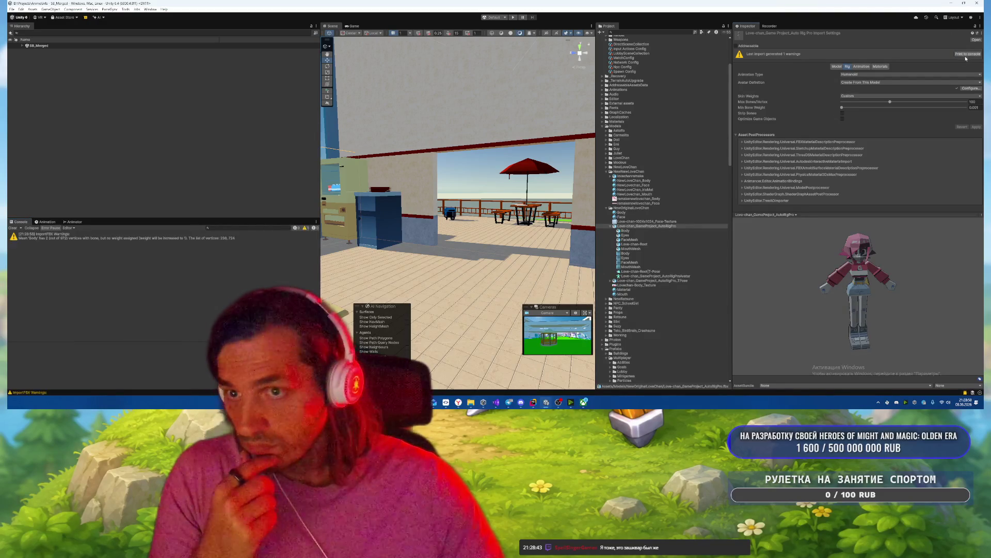
pyautogui.click(110, 239)
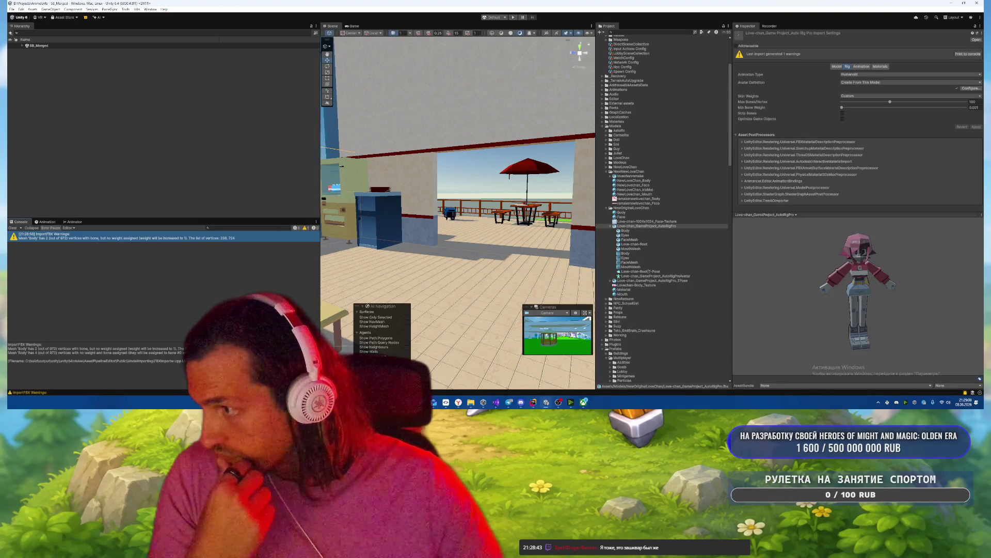
# Step: Set the model's Skin Weights to Standard (4 Bones) and apply
pyautogui.click(861, 96)
pyautogui.click(862, 103)
pyautogui.click(975, 115)
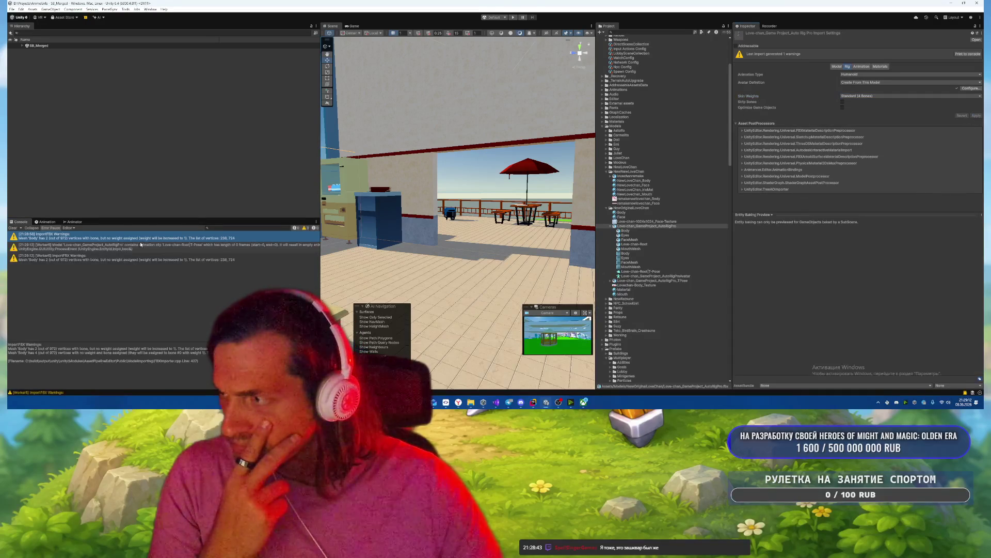
# Step: Read the third import warning's details and the T-Pose clip warning
pyautogui.click(159, 259)
pyautogui.click(200, 365)
pyautogui.hotkey('ctrl', 'a')
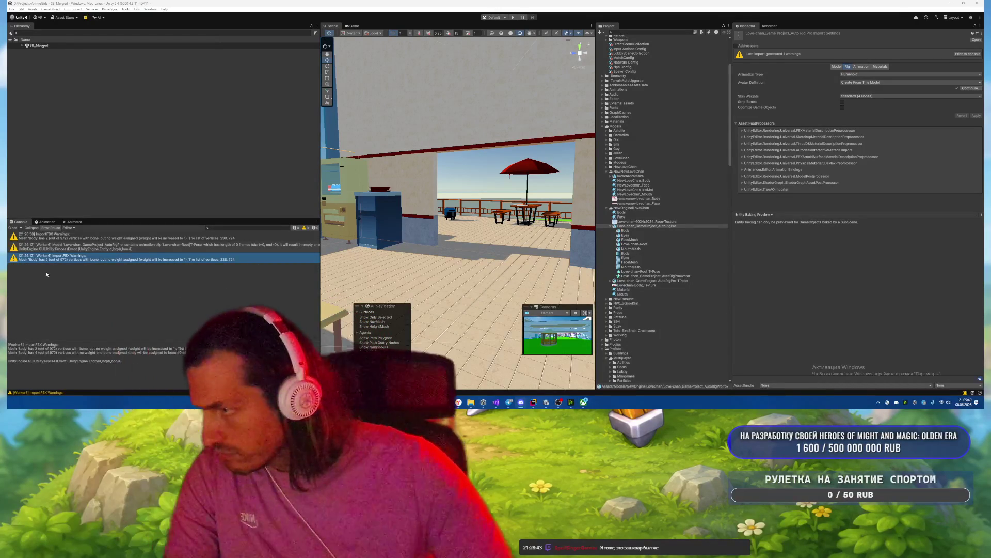
pyautogui.click(114, 246)
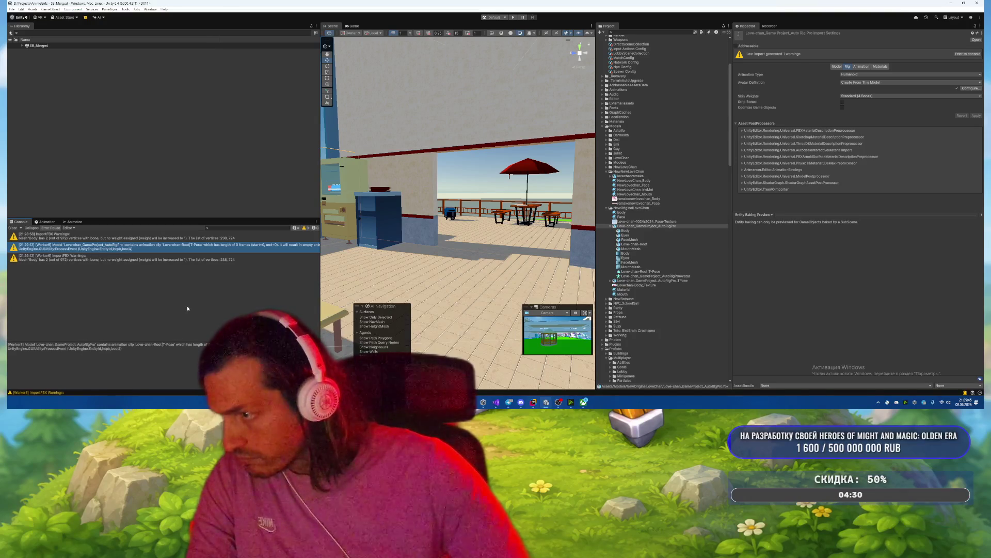
# Step: Turn off animation import for the Love-chan-Root|T-Pose clip, clear the Console, and return to Rig settings
pyautogui.click(861, 66)
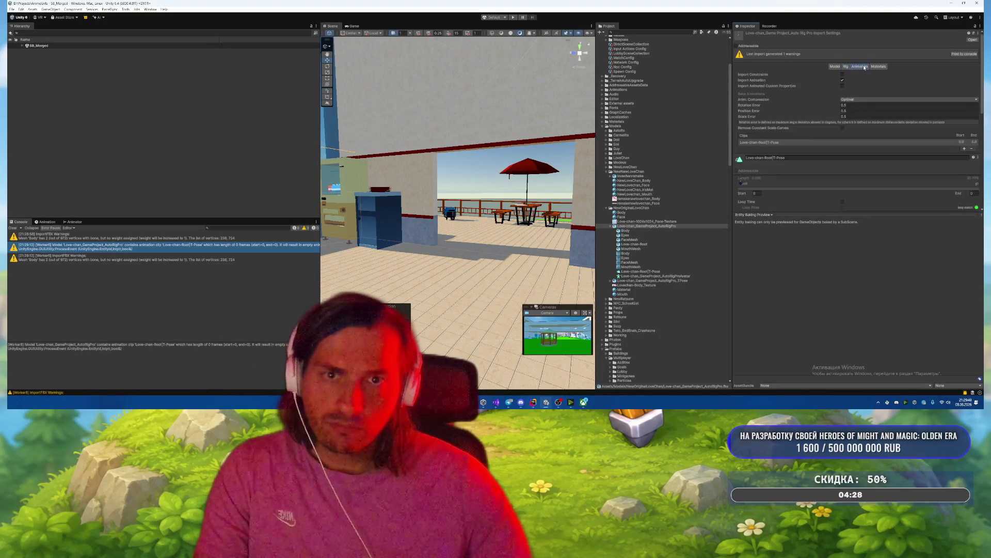
pyautogui.click(779, 143)
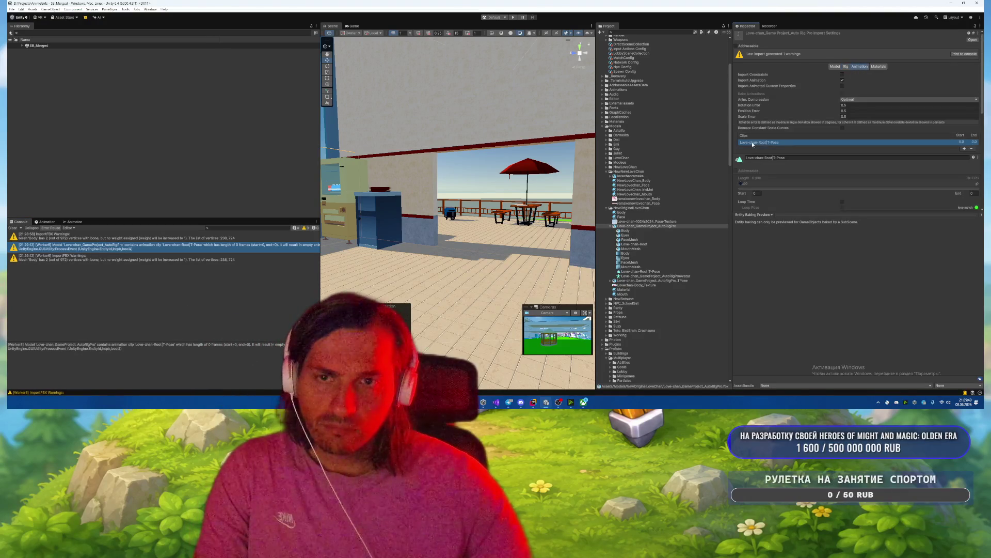
pyautogui.click(972, 148)
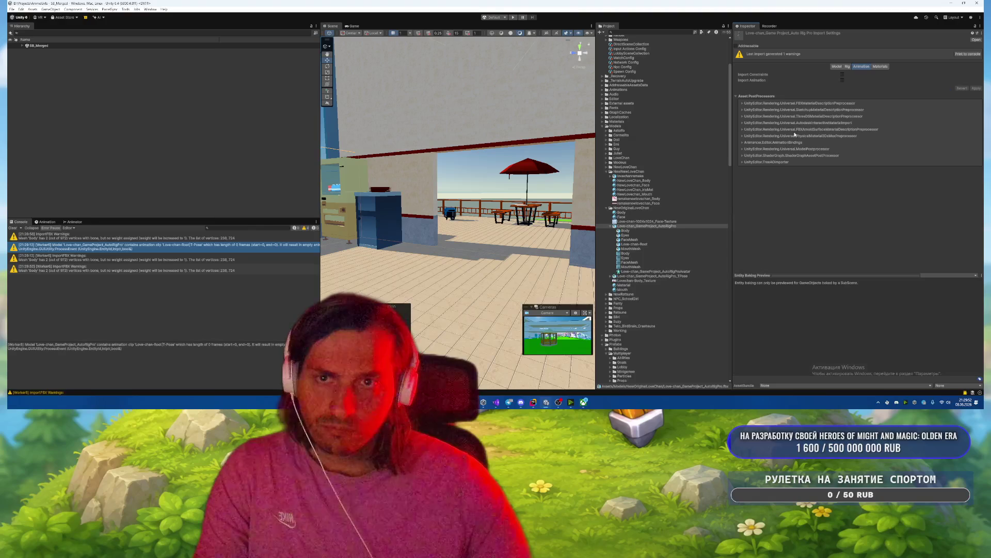
pyautogui.click(12, 228)
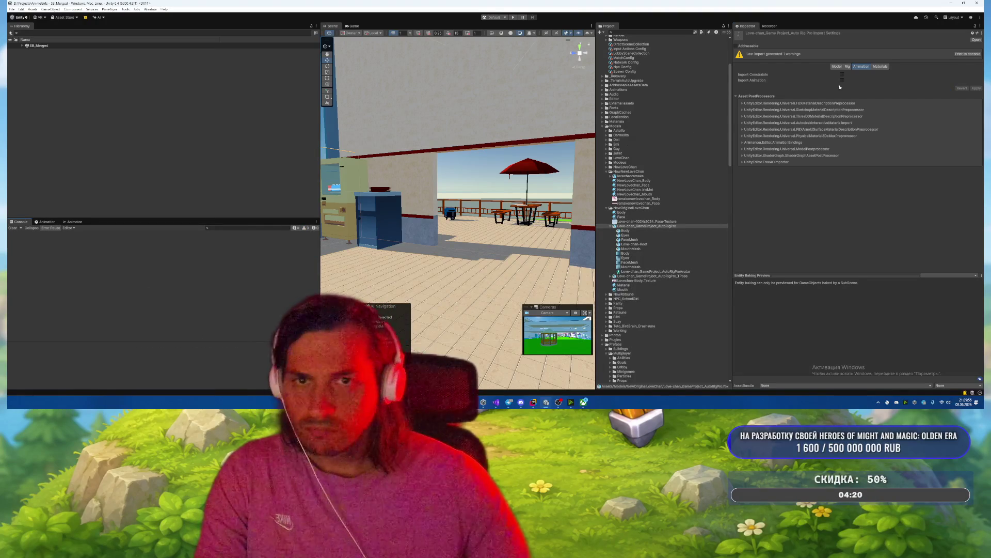
pyautogui.click(847, 67)
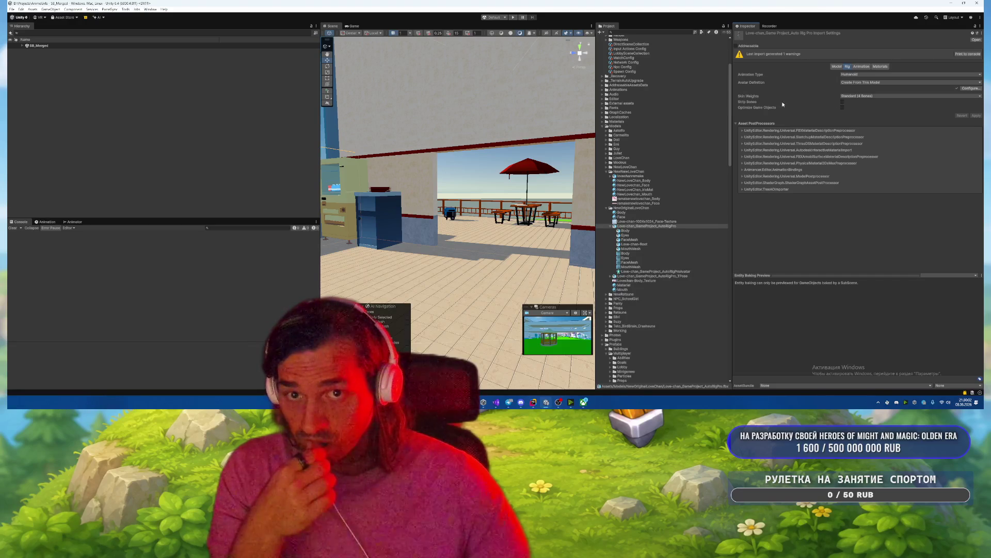
# Step: Set the AutoRigPro model's Skin Weights to Custom with higher Max Bones/Vertex and apply
pyautogui.click(857, 96)
pyautogui.click(857, 106)
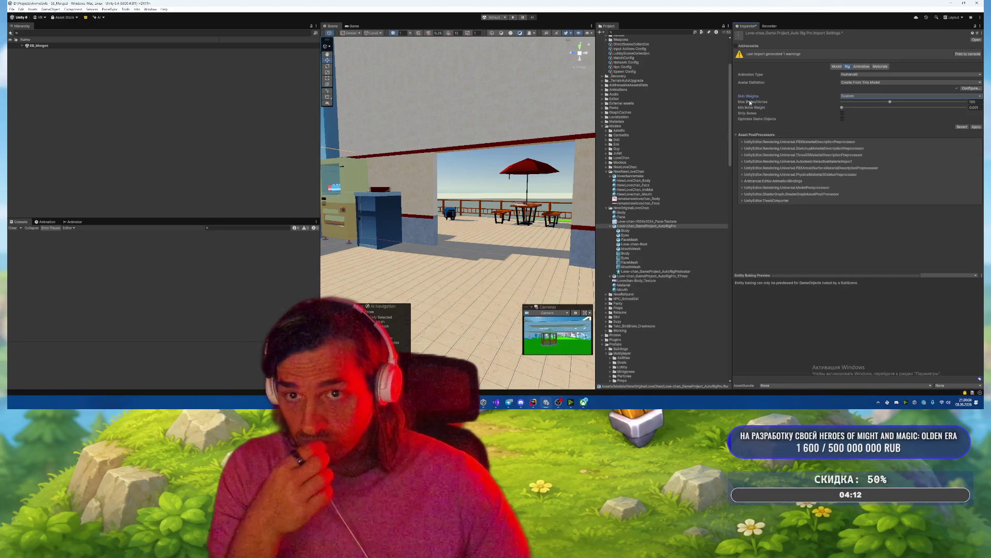
pyautogui.click(927, 102)
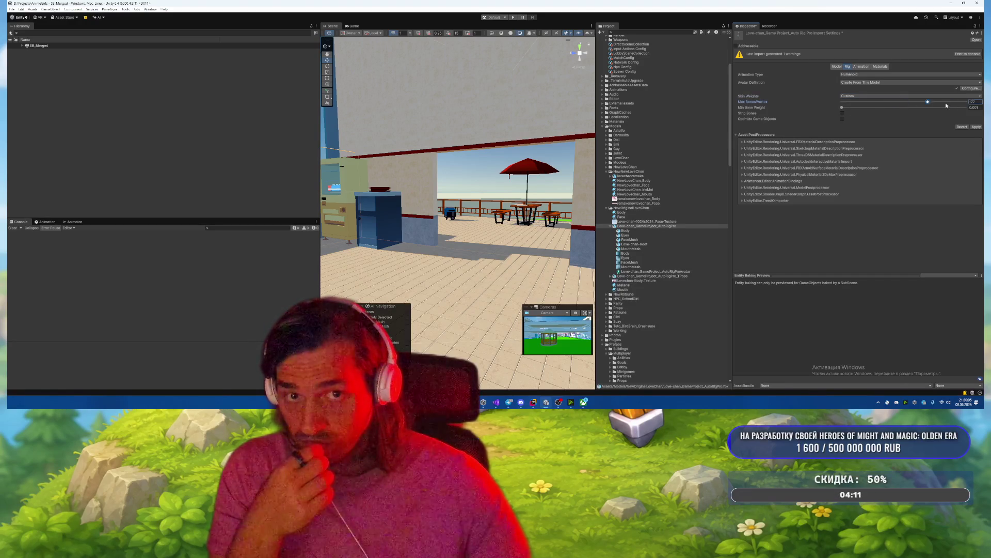
pyautogui.click(976, 127)
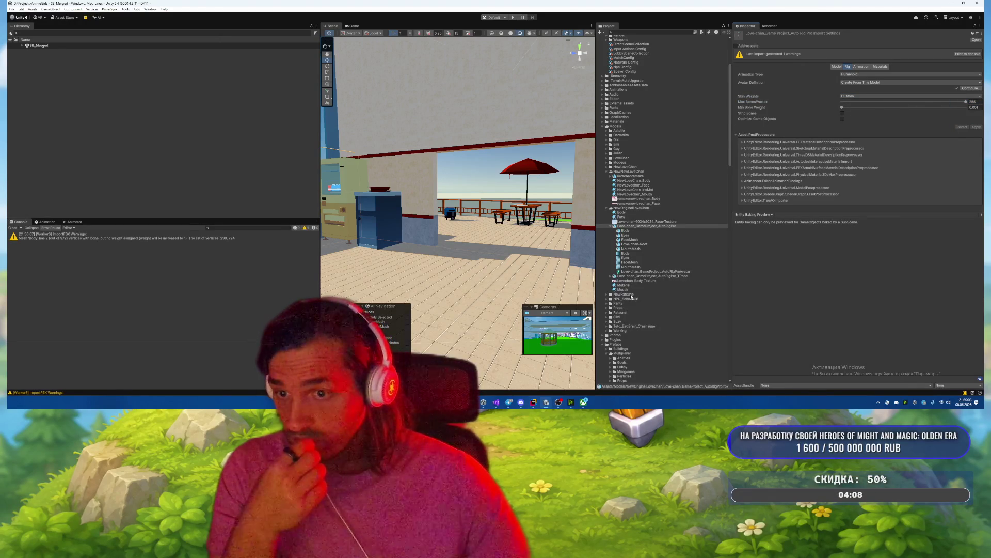
# Step: Raise the TPose model's Max Bones/Vertex, update its avatar by source, and apply
pyautogui.click(643, 276)
pyautogui.moveTo(890, 111); pyautogui.dragTo(899, 110)
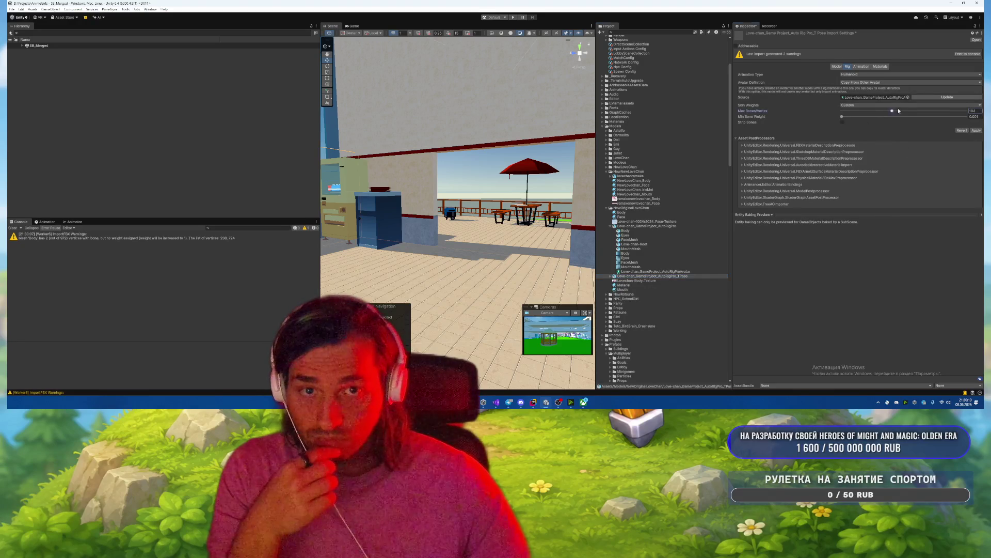
pyautogui.click(956, 97)
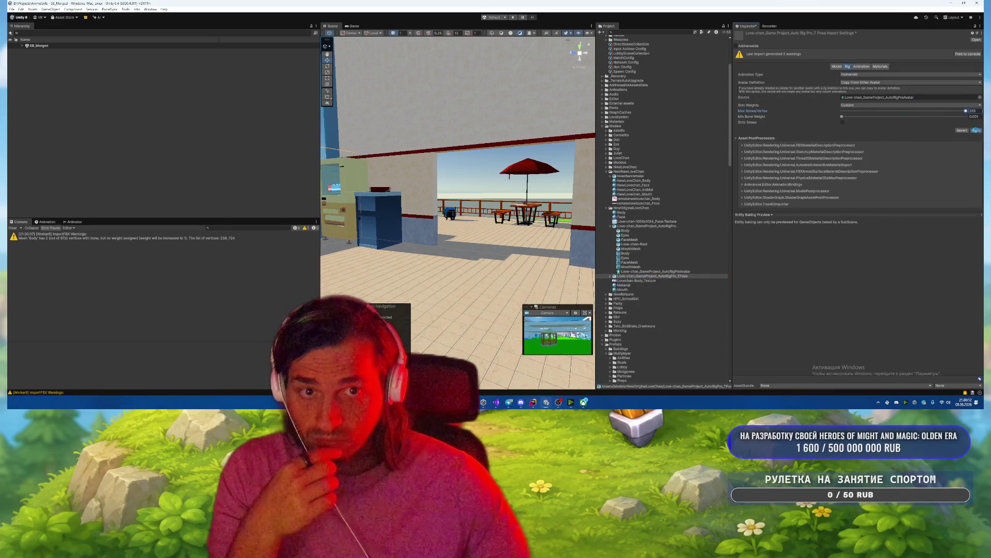
pyautogui.click(976, 130)
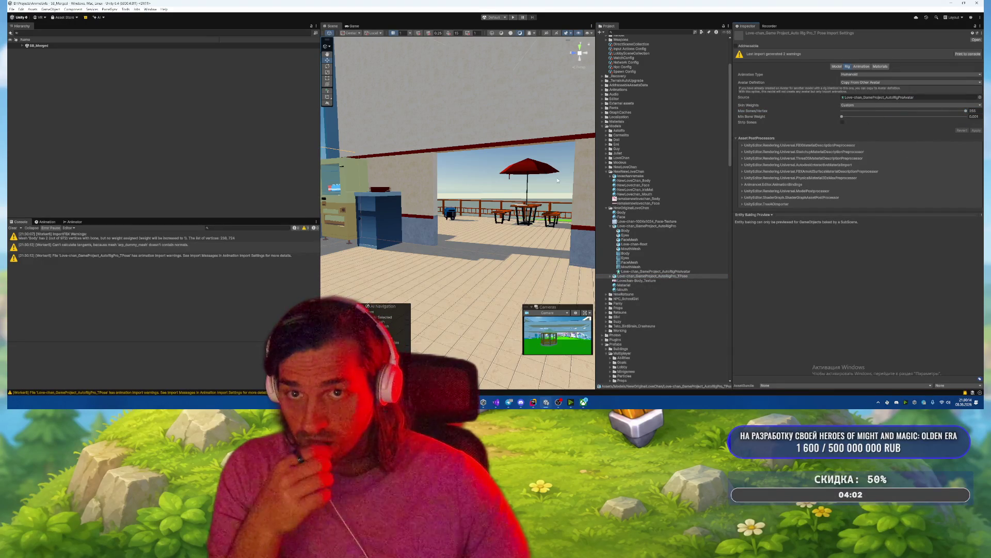
# Step: Start, stop, and restart Play mode to view the reimported character beside the tables
pyautogui.click(514, 18)
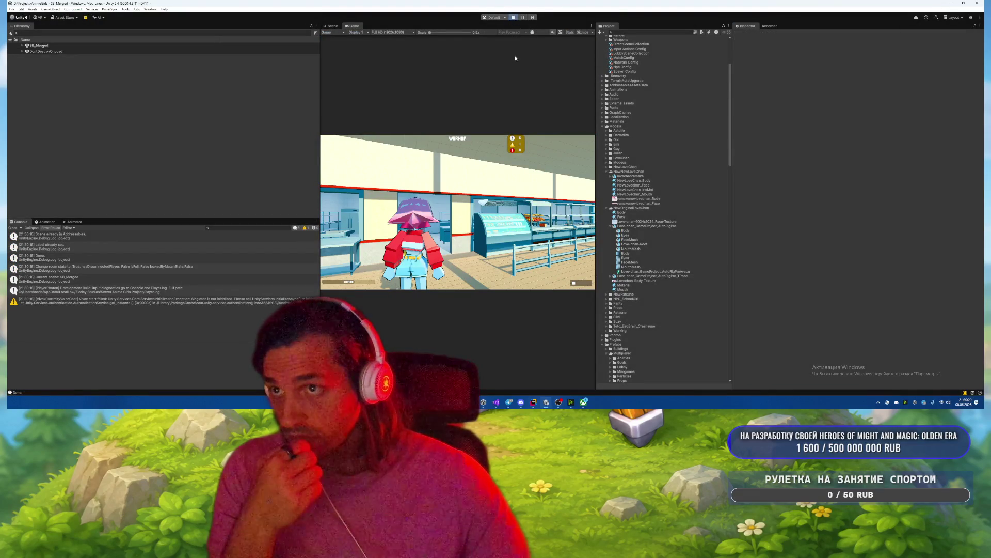
pyautogui.click(513, 17)
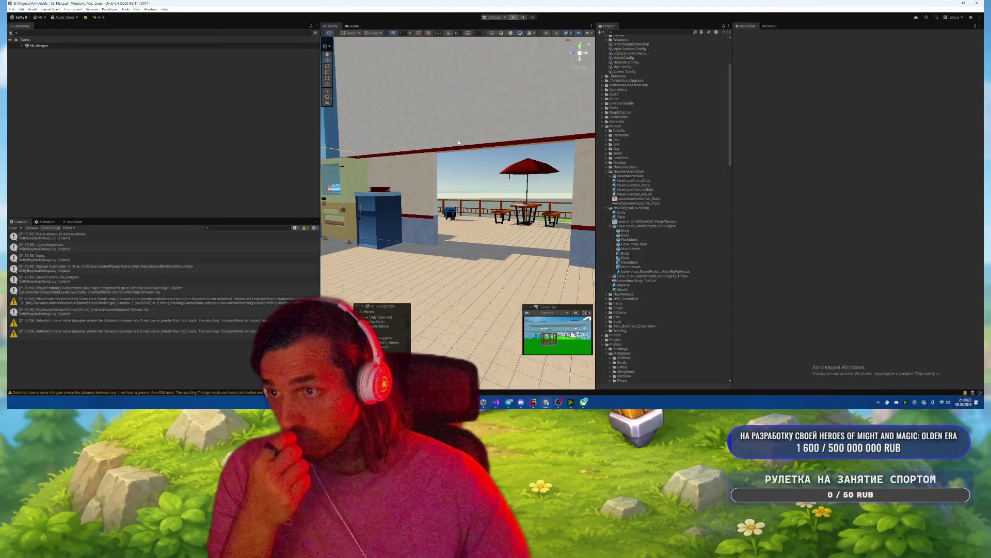
pyautogui.hotkey('ctrl', 'p')
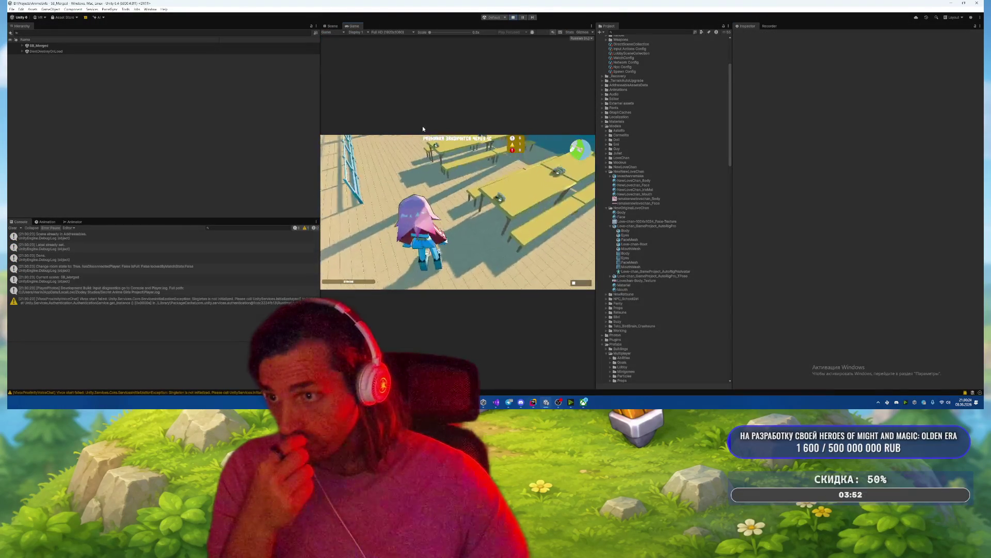